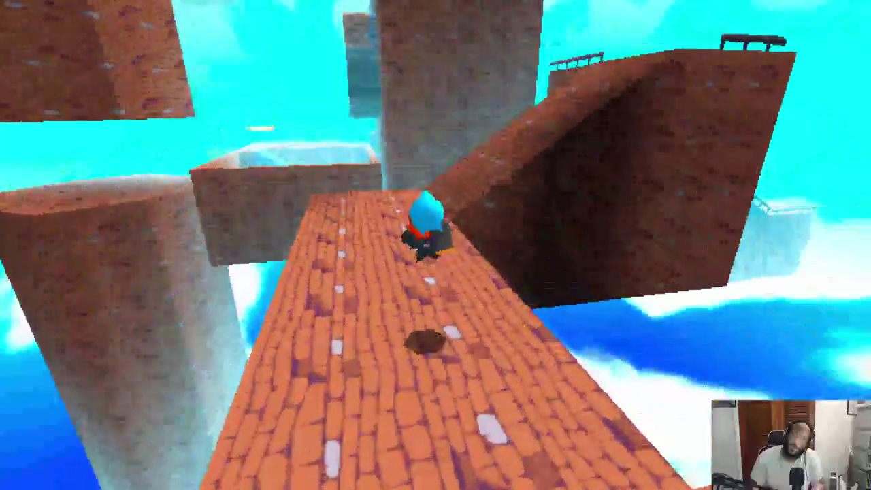
# - Playtest the level, running along the brick walkways and up ramps across the rooftops toward the blue pool
pyautogui.press('w')
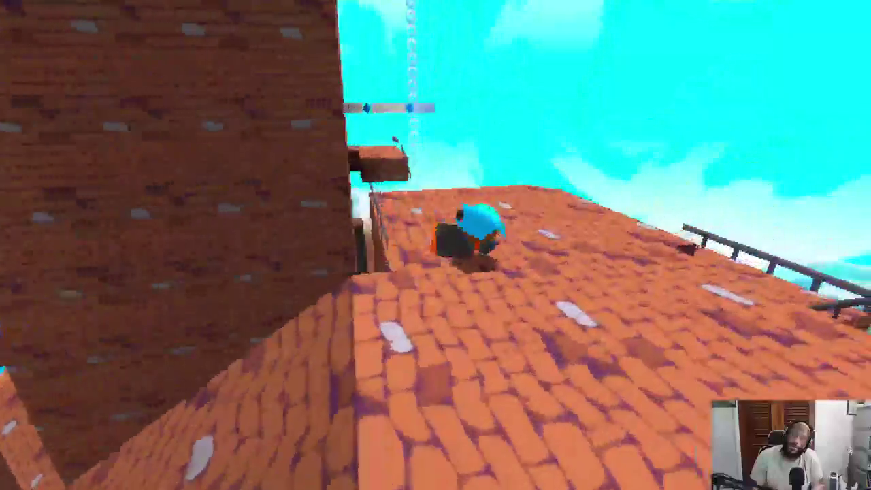
pyautogui.press('w')
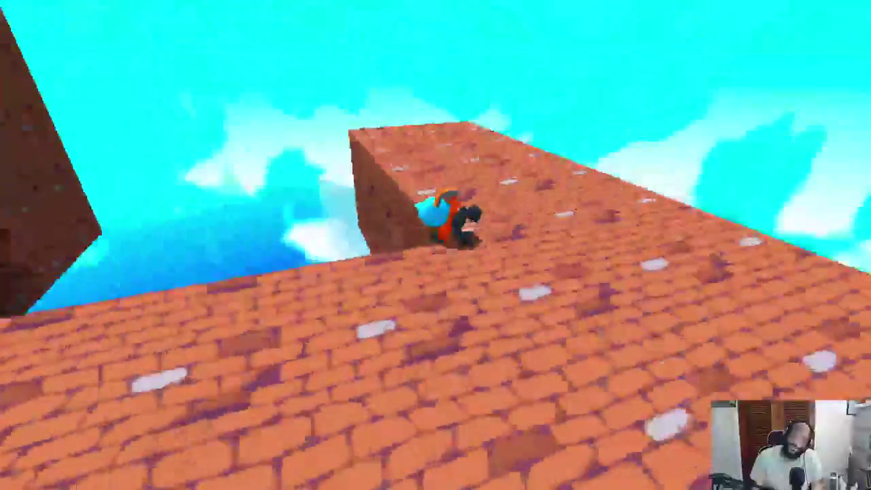
pyautogui.press('a')
pyautogui.press('w')
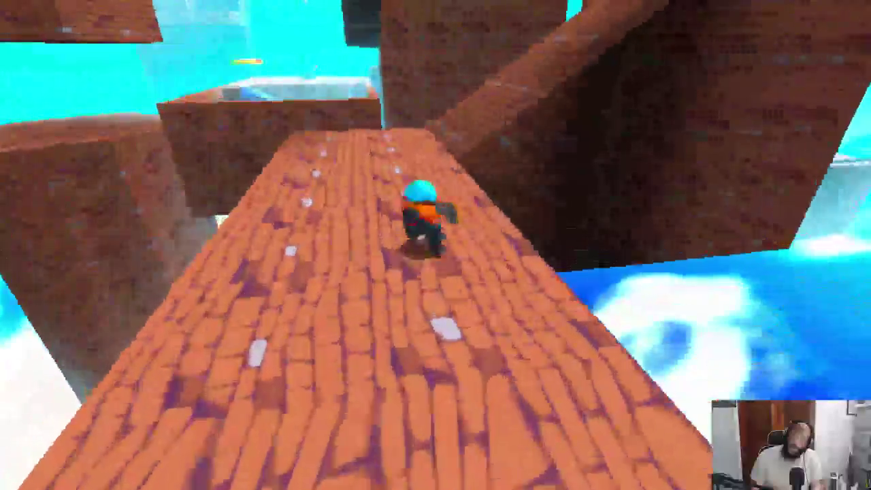
pyautogui.press('w')
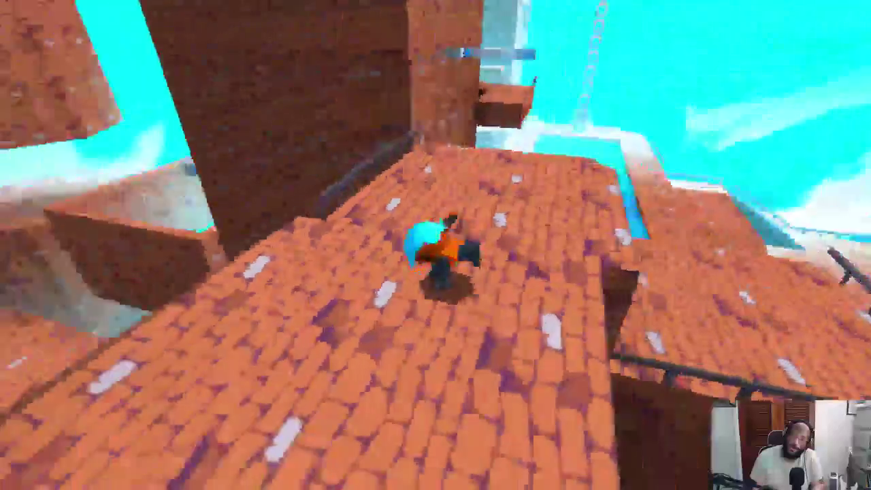
pyautogui.press('w')
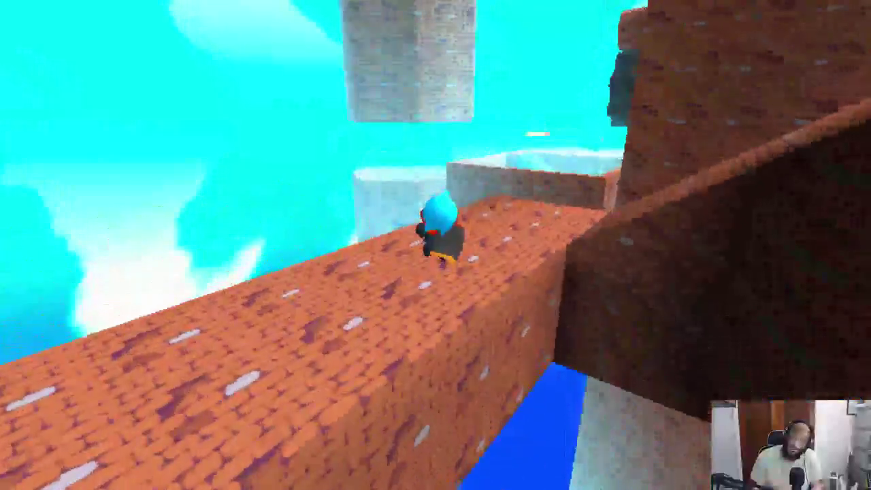
pyautogui.press('w')
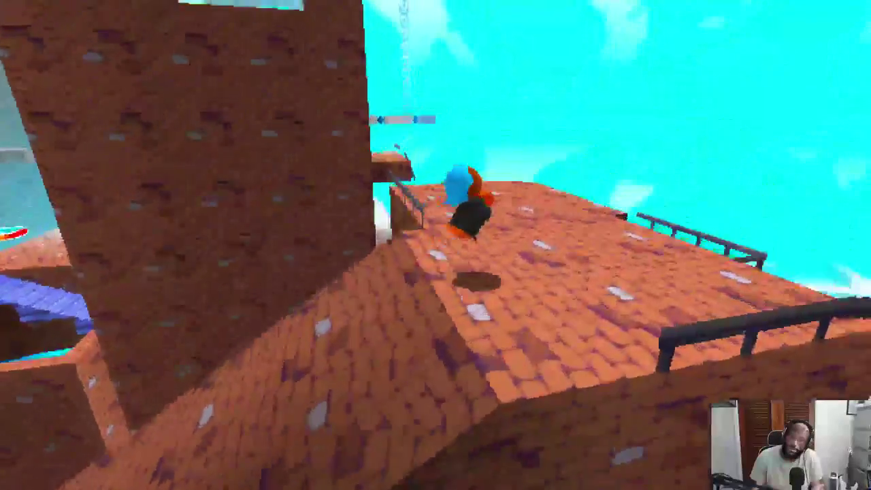
pyautogui.press('w')
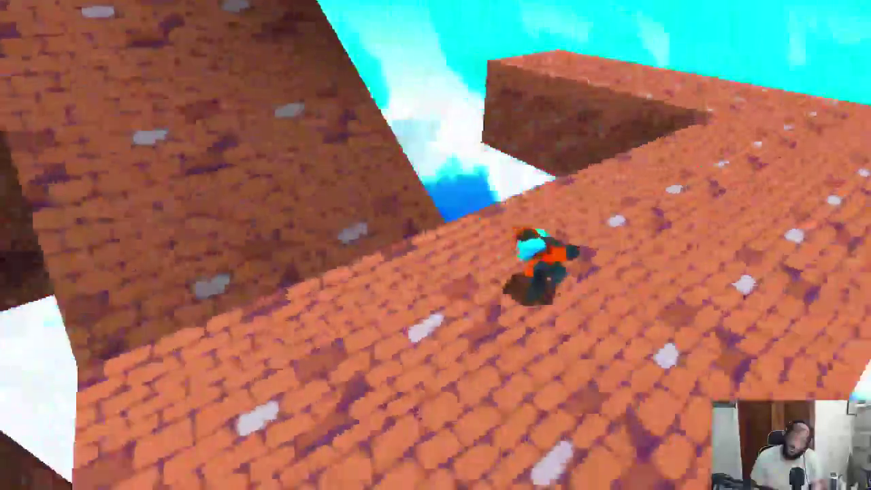
pyautogui.press('w')
pyautogui.press('w')
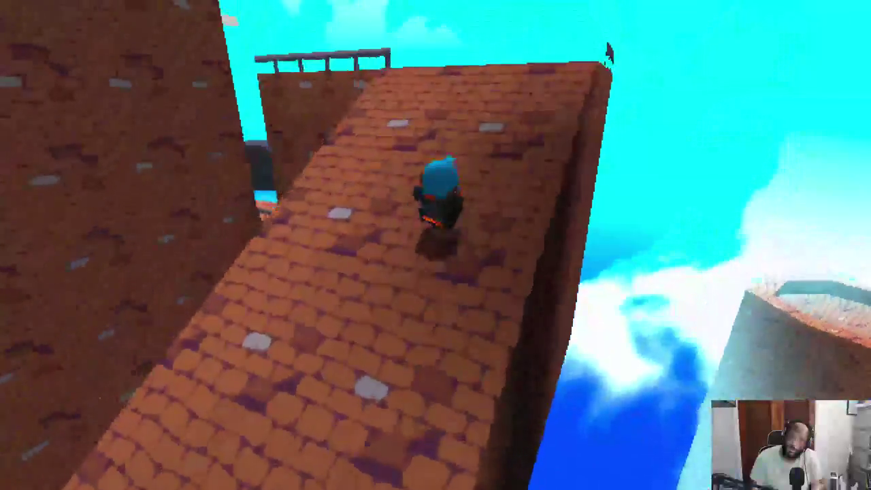
pyautogui.press('w')
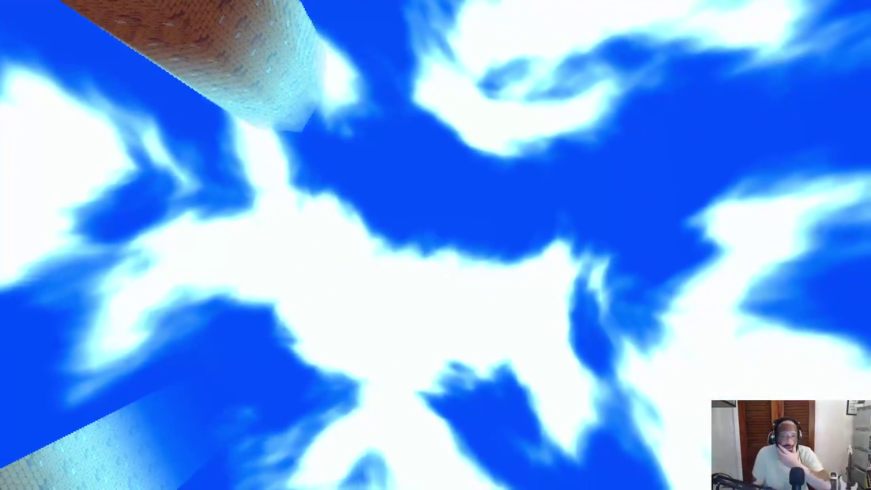
pyautogui.press('w')
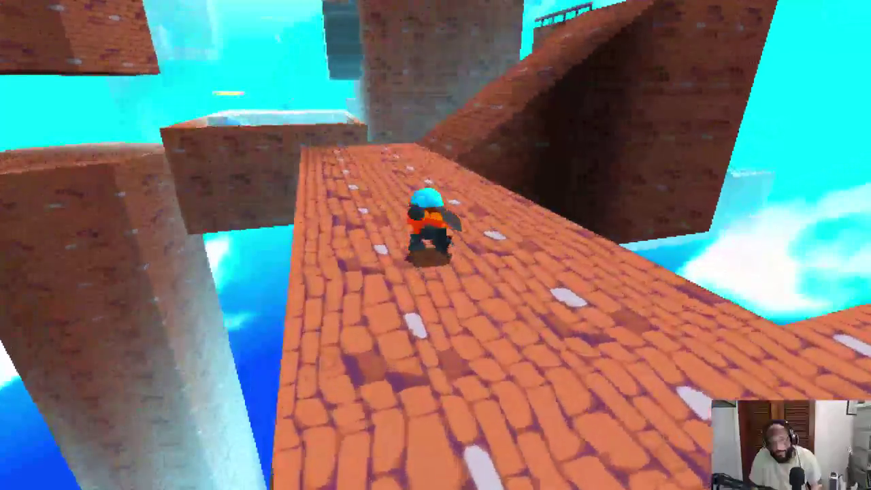
pyautogui.press('w')
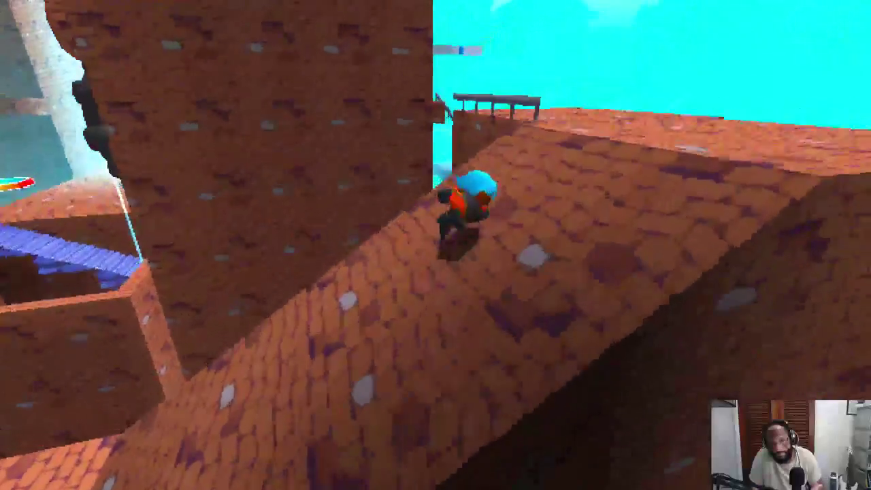
pyautogui.press('w')
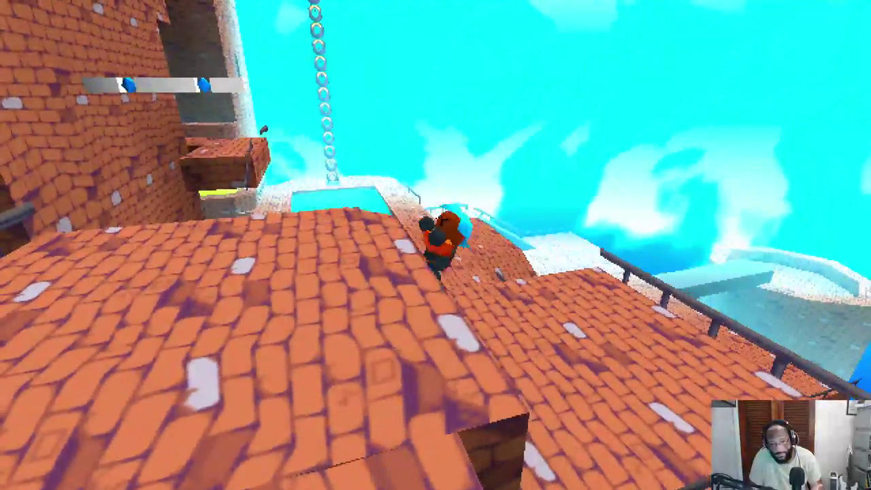
pyautogui.press('w')
pyautogui.press('w')
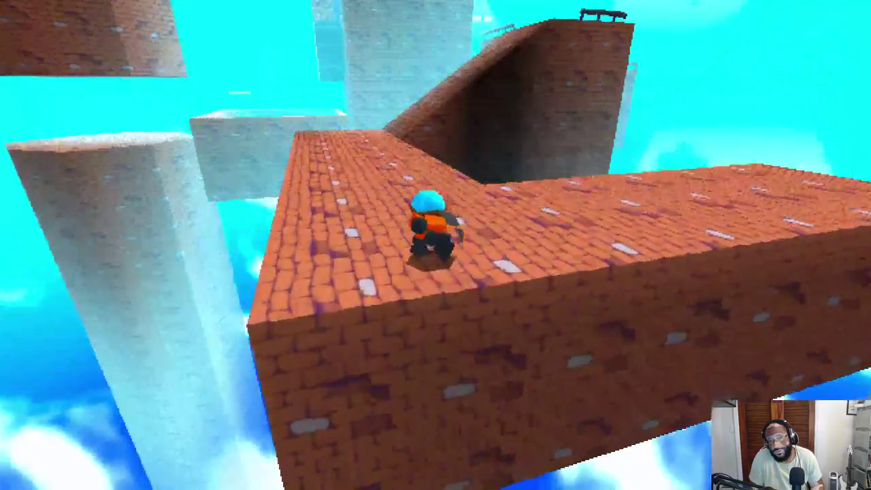
# - After respawning, climb to the upper roof and cross the sloped brick roof to the railing
pyautogui.press('w')
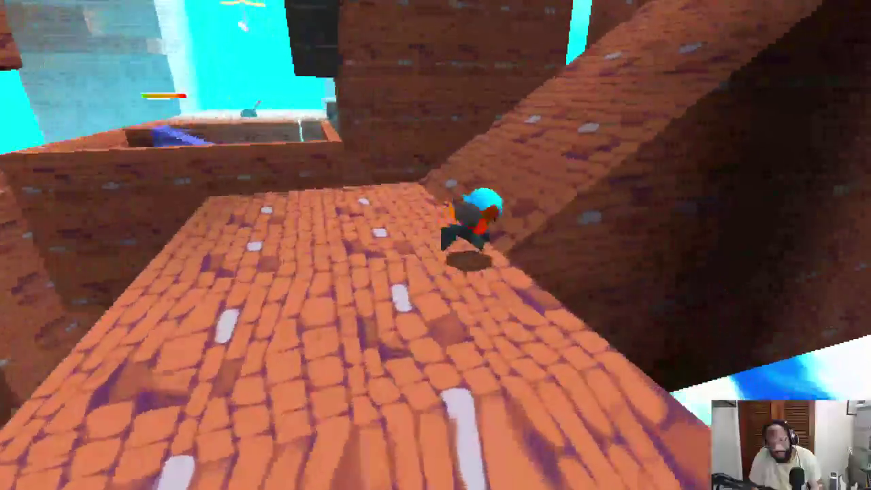
pyautogui.press('w')
pyautogui.press('w')
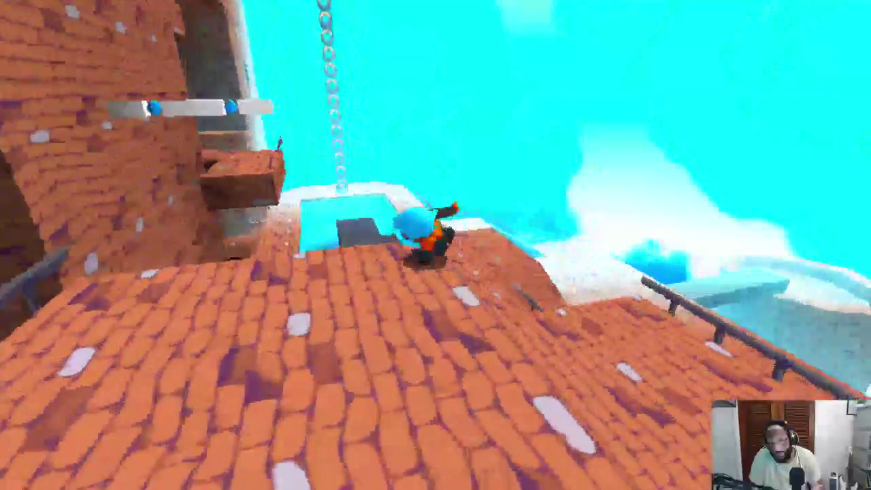
pyautogui.press('w')
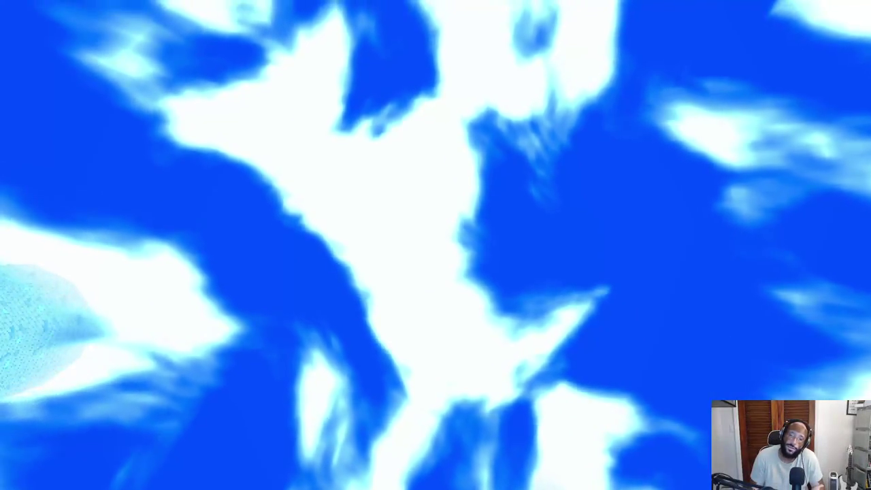
pyautogui.press('w')
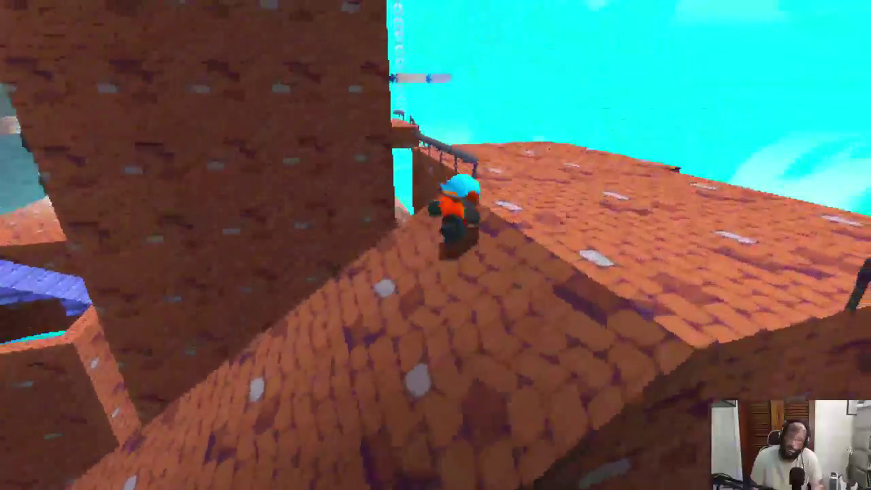
pyautogui.press('w')
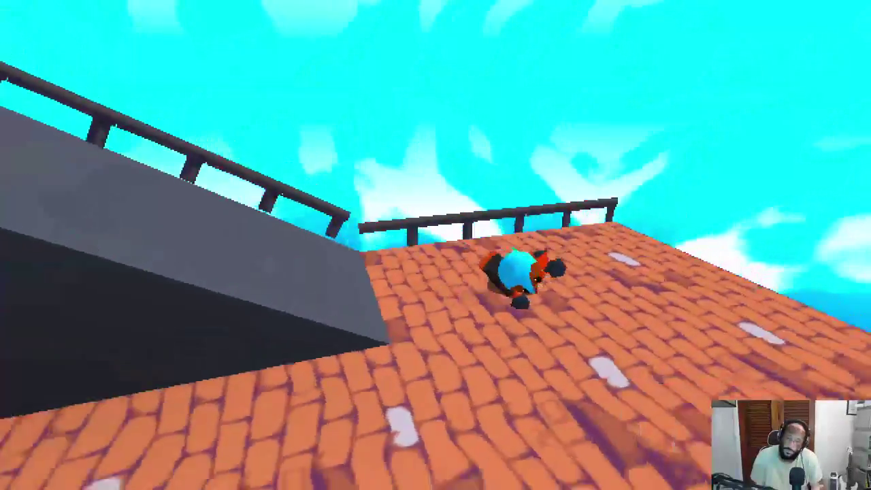
pyautogui.press('w')
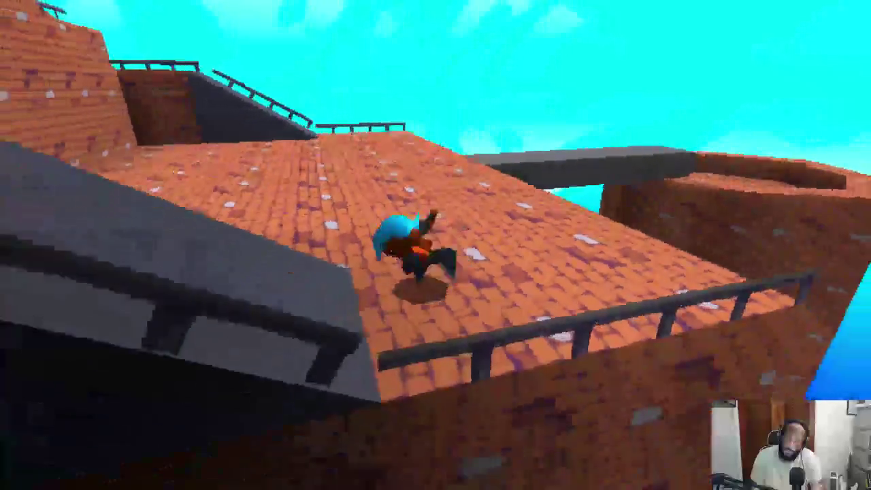
pyautogui.press('w')
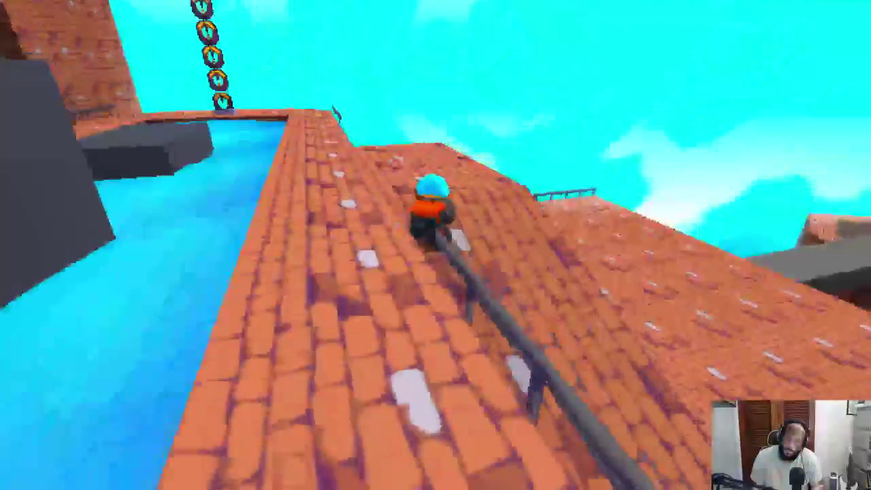
pyautogui.press('w')
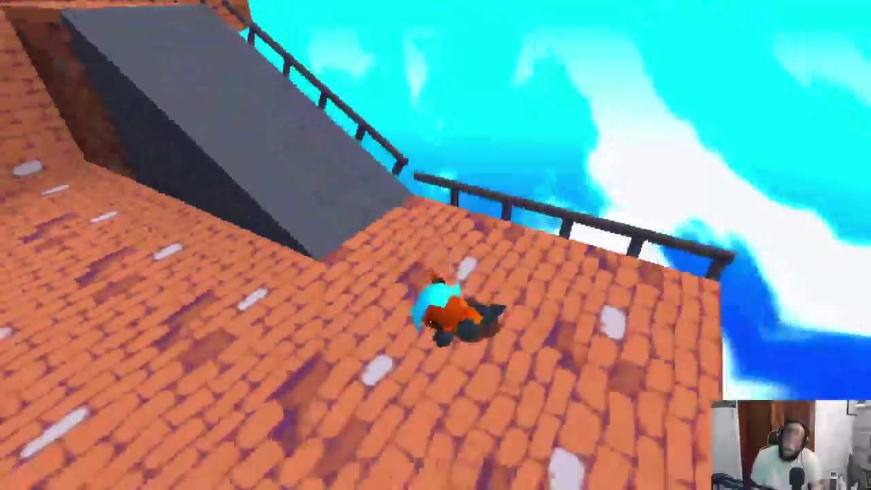
pyautogui.press('w')
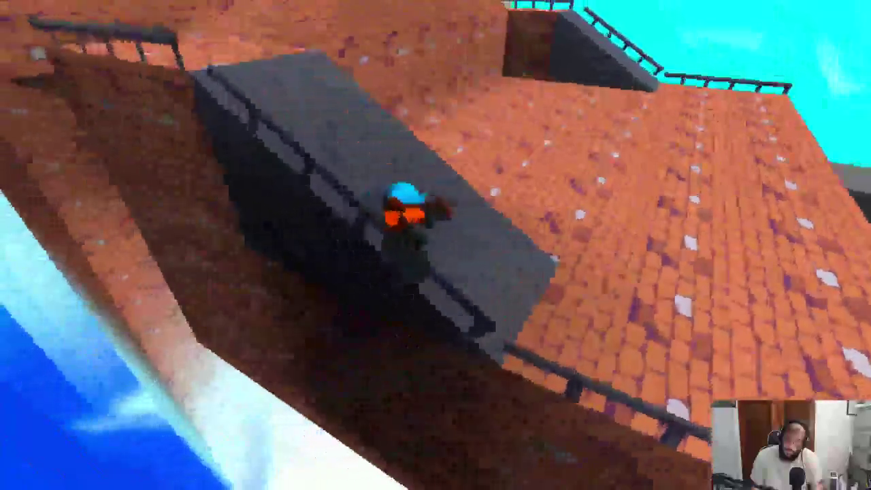
pyautogui.press('w')
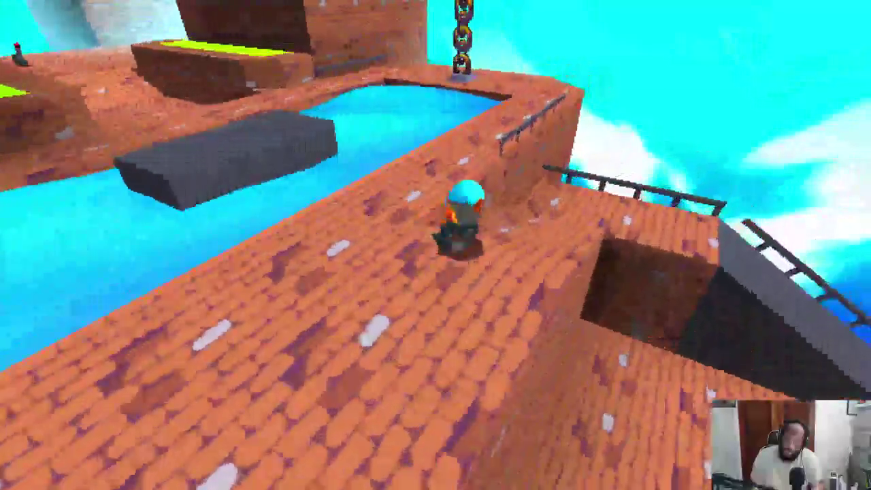
pyautogui.press('d')
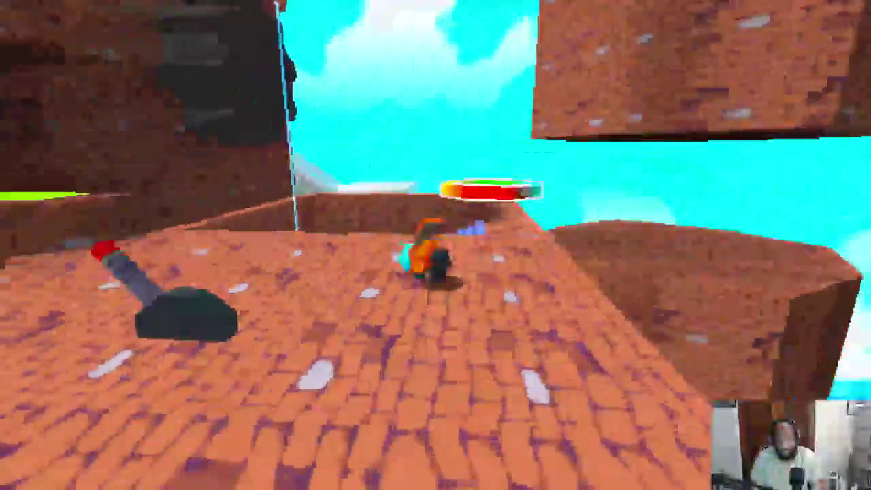
# - Respawn, jump the water gap and run down brick slopes, up grey ramps and through courtyards
pyautogui.press('w')
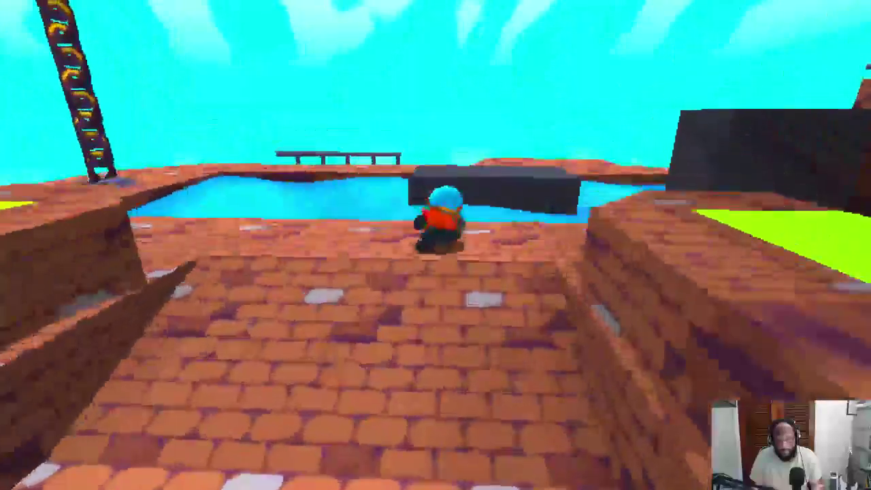
pyautogui.press('space')
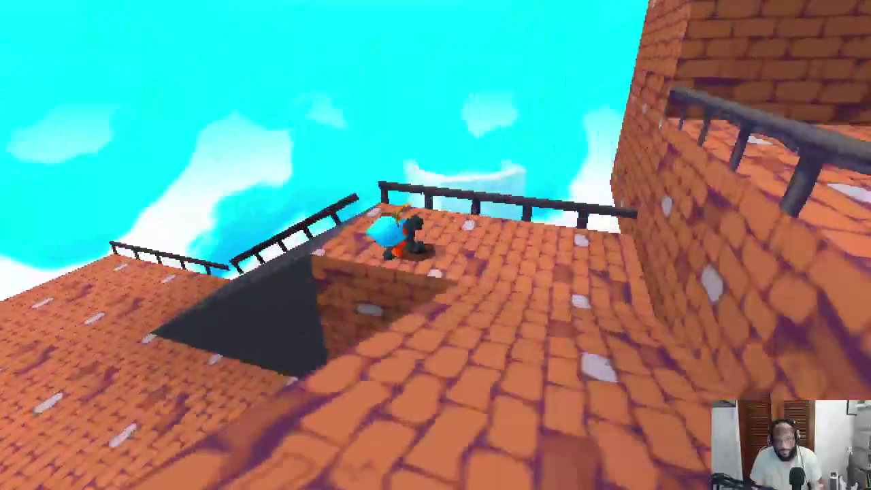
pyautogui.press('w')
pyautogui.press('w')
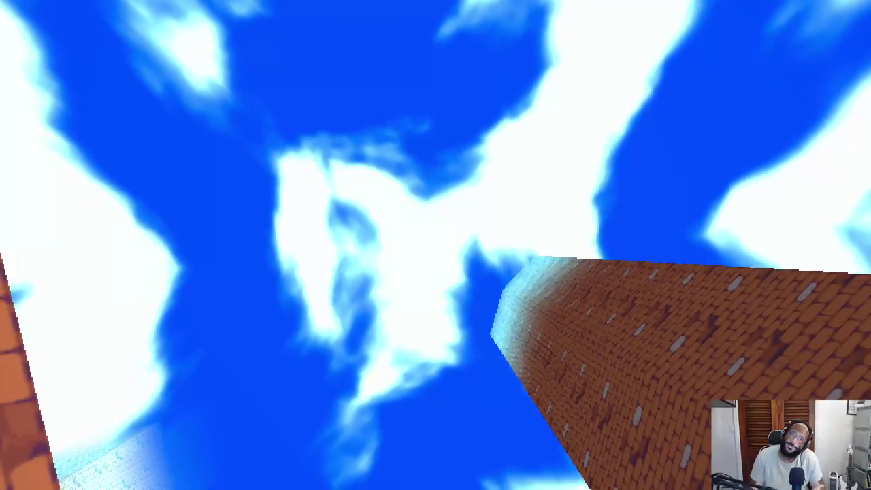
pyautogui.press('w')
pyautogui.press('w')
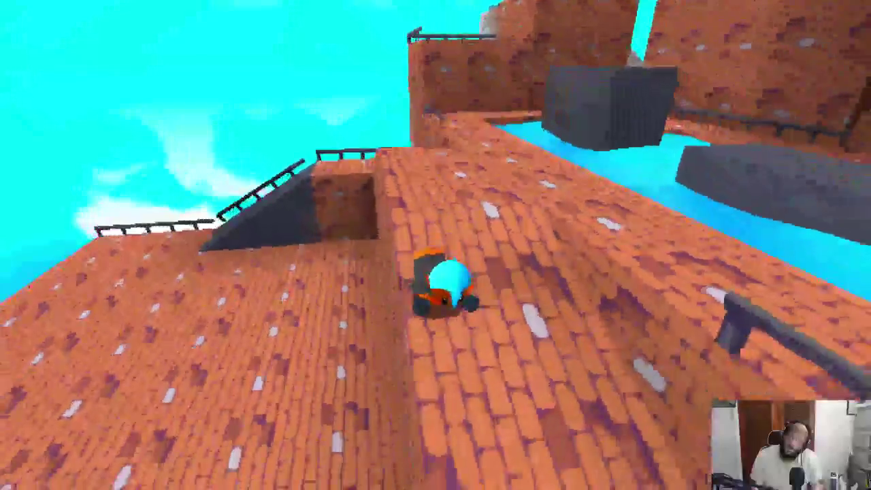
pyautogui.press('w')
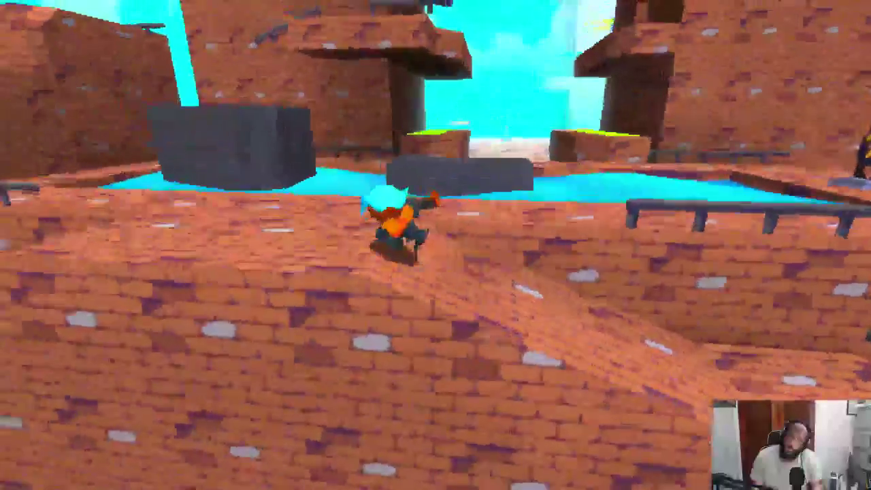
pyautogui.press('w')
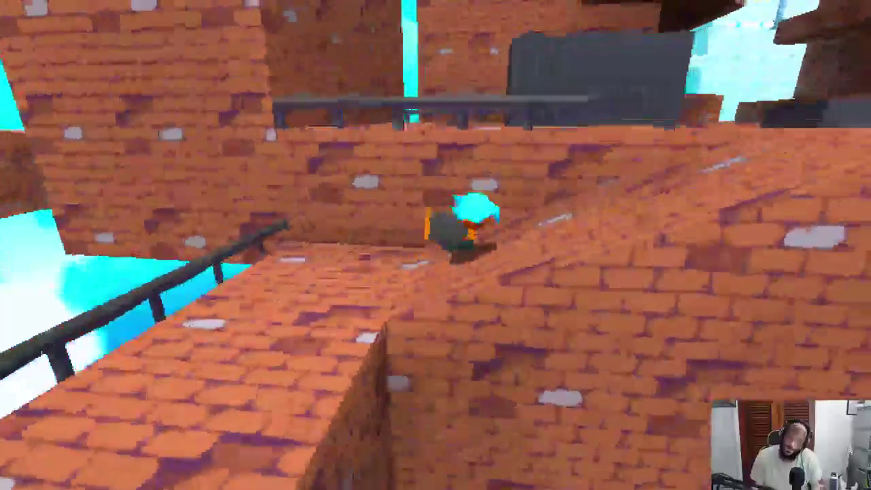
pyautogui.press('w')
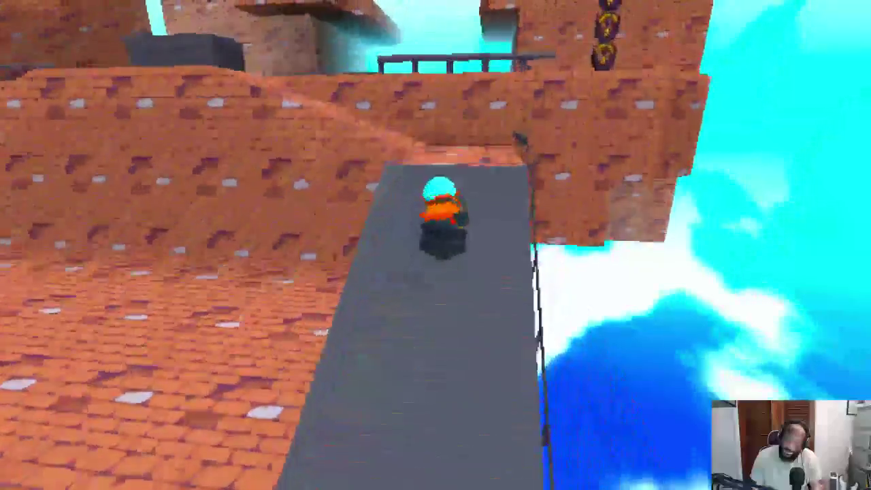
pyautogui.press('w')
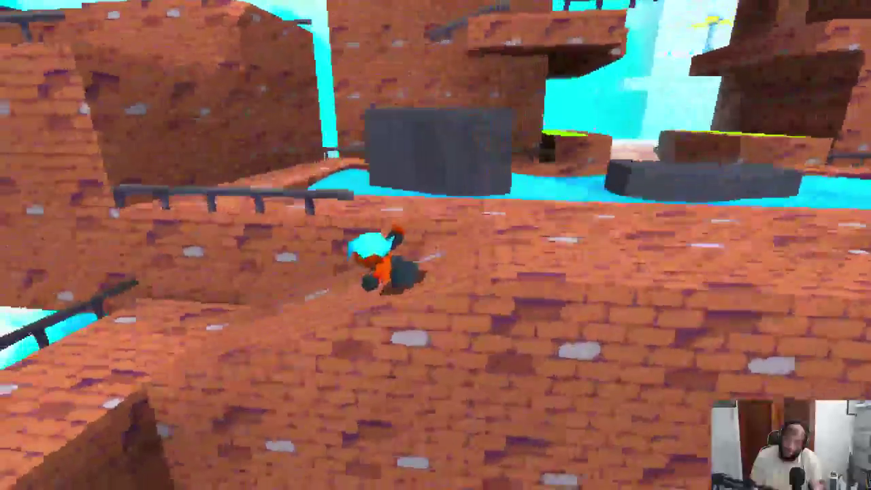
pyautogui.press('w')
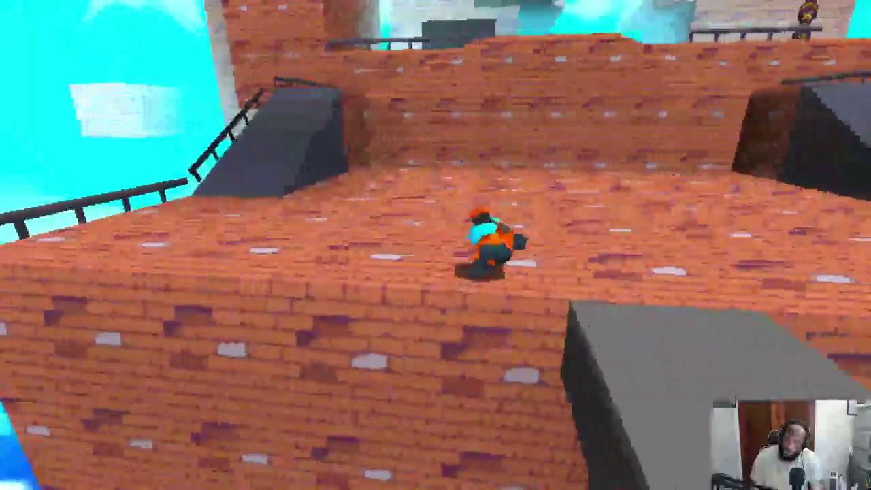
pyautogui.press('w')
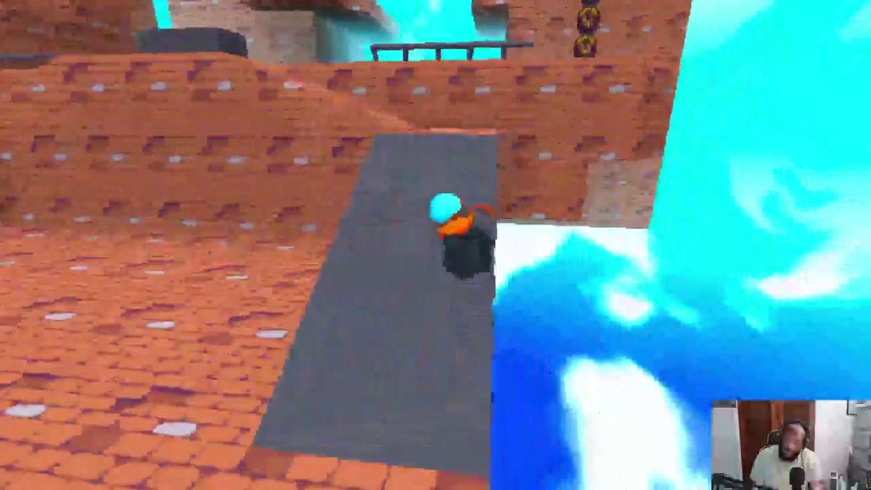
pyautogui.press('w')
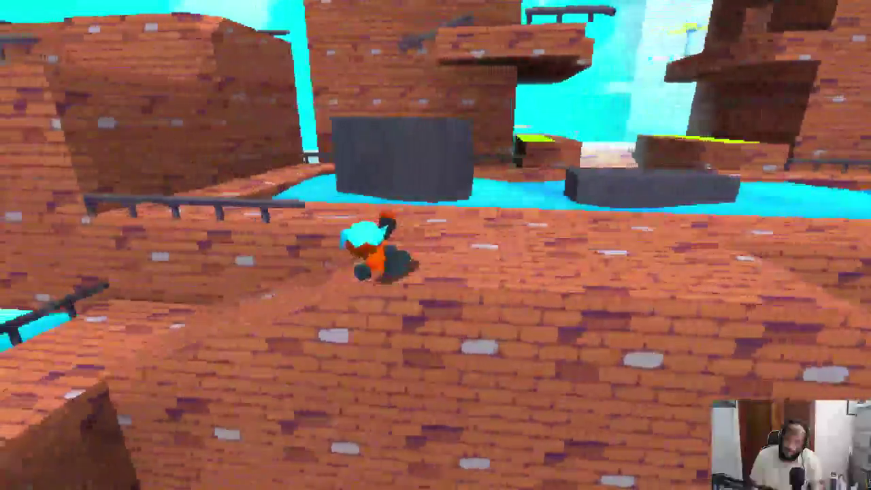
pyautogui.press('w')
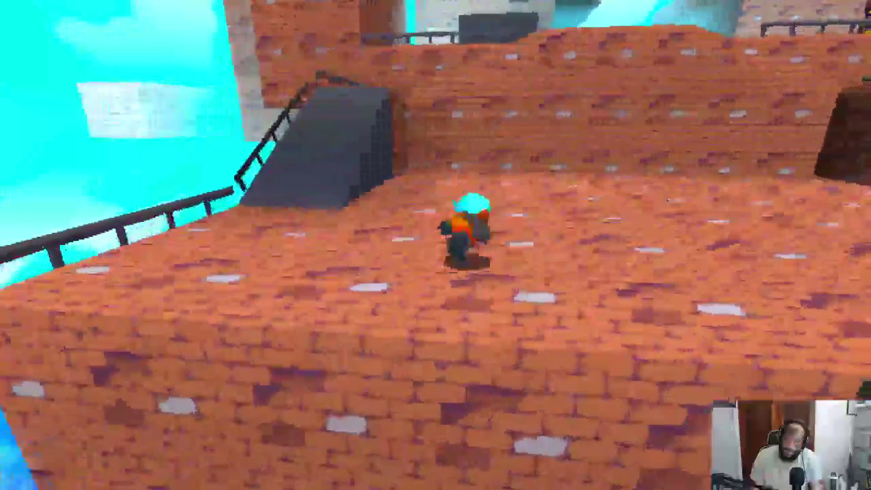
pyautogui.press('w')
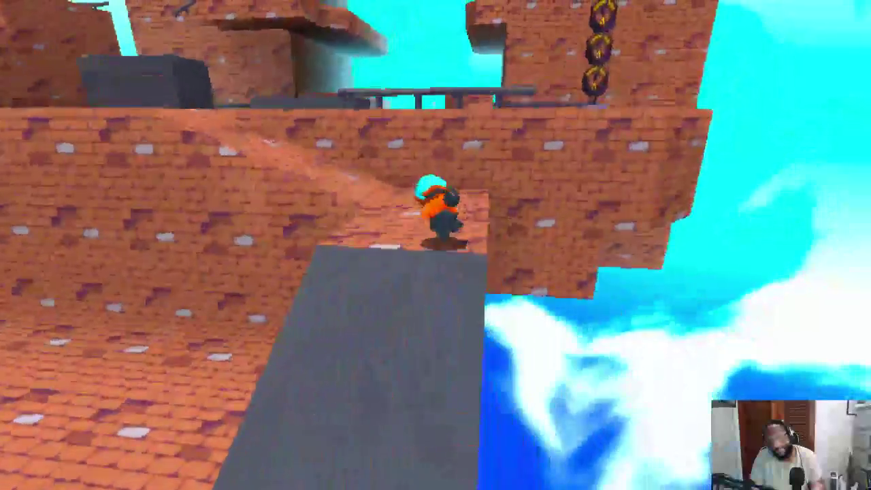
pyautogui.press('w')
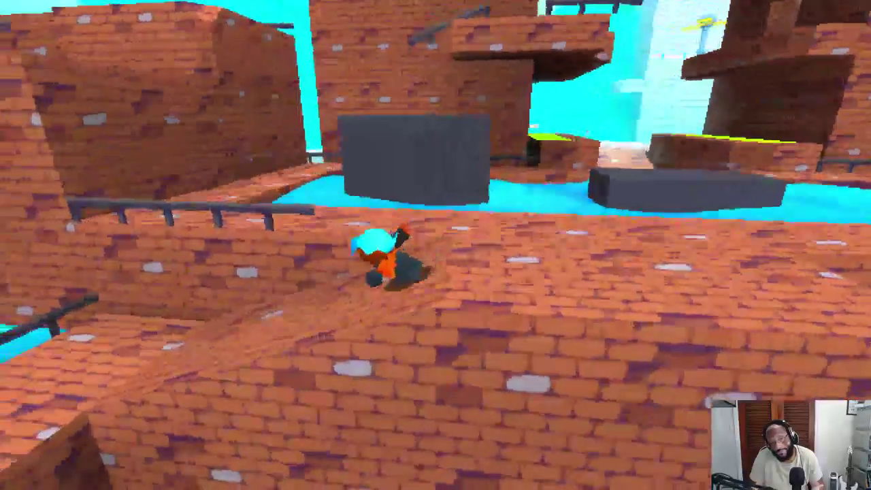
pyautogui.press('w')
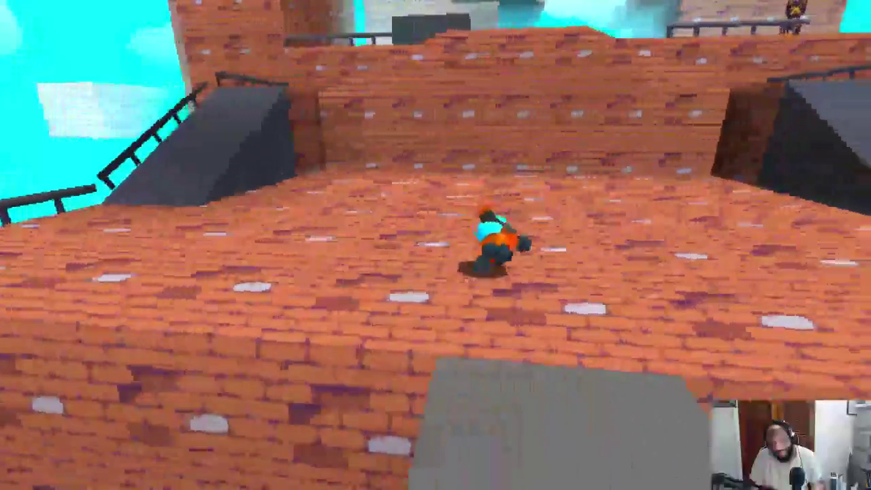
pyautogui.press('w')
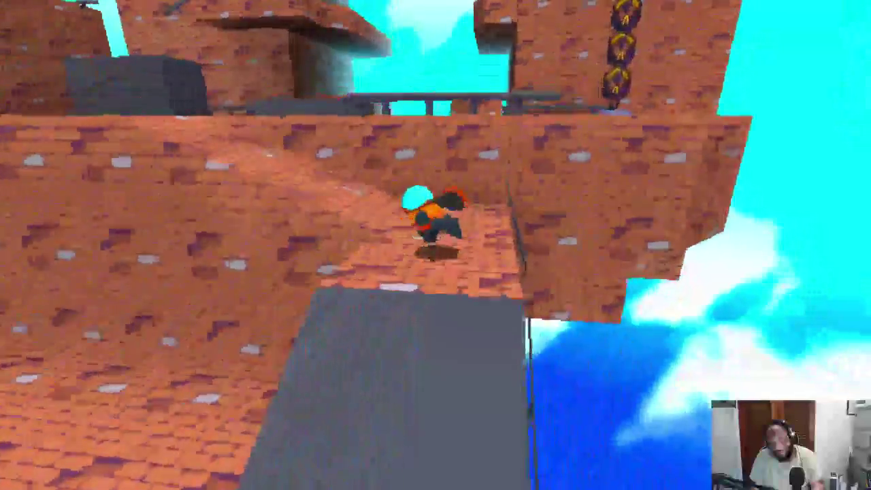
pyautogui.press('w')
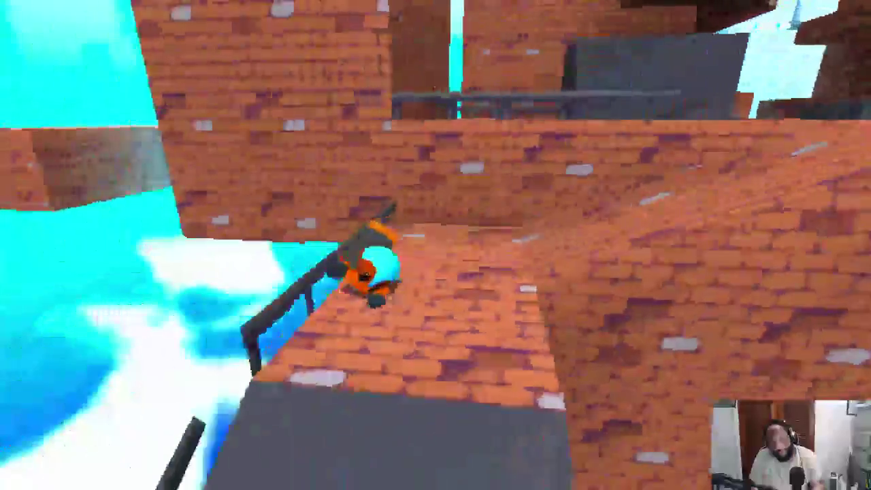
pyautogui.press('w')
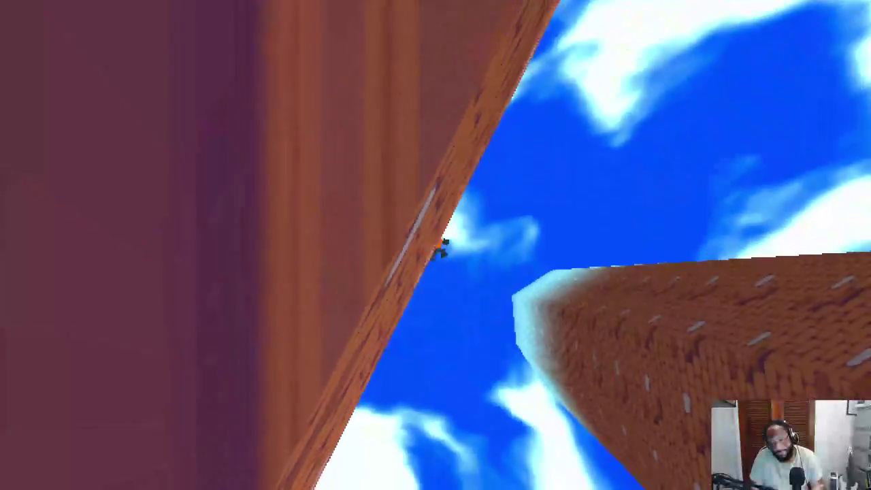
pyautogui.press('w')
pyautogui.press('w')
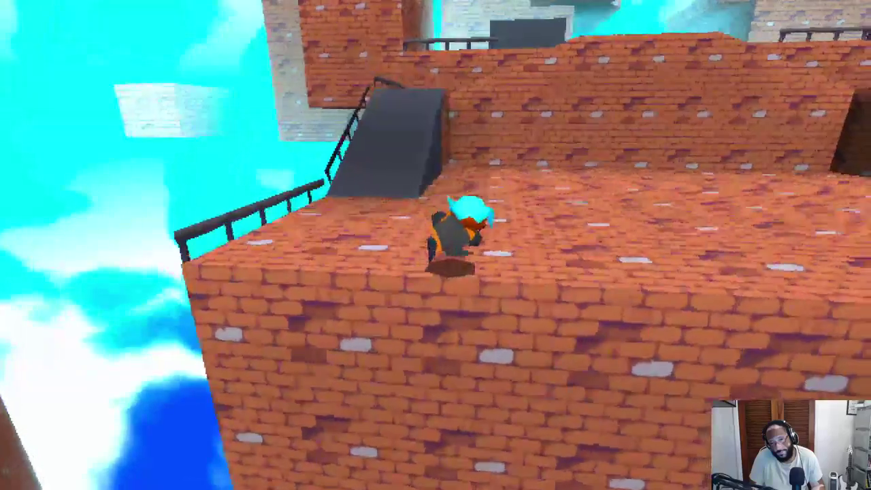
pyautogui.press('w')
pyautogui.press('w')
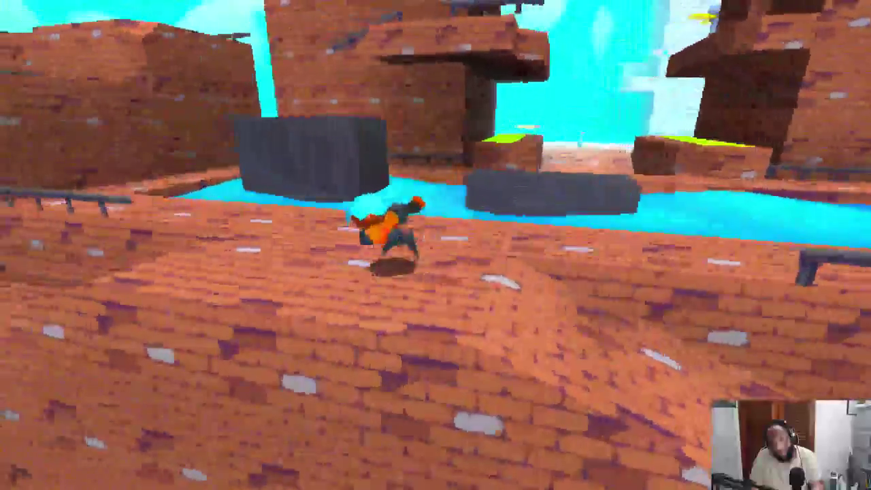
# - Run and dive across the brick platforms, jumping off a beam and crossing grey walkways toward the fortress
pyautogui.press('w')
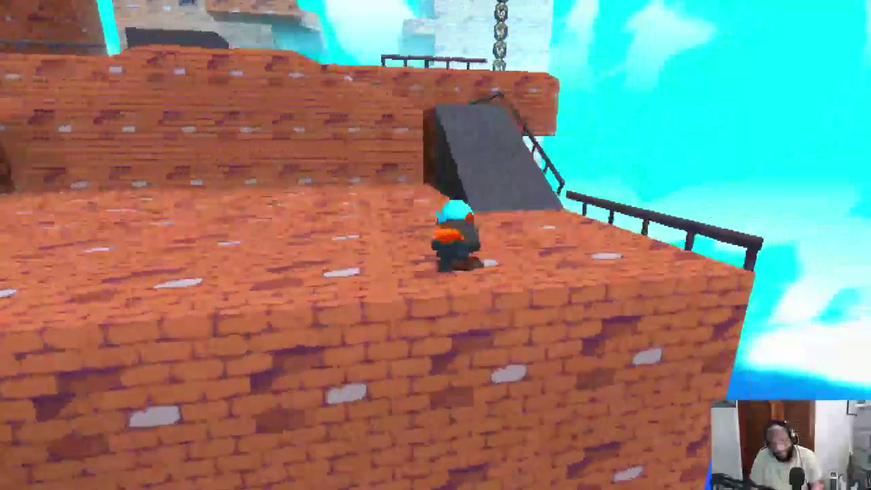
pyautogui.press('w')
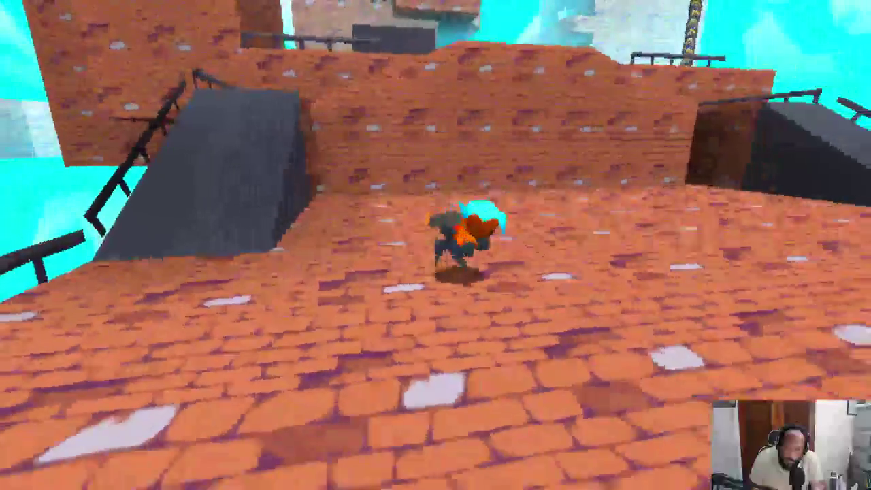
pyautogui.press('w')
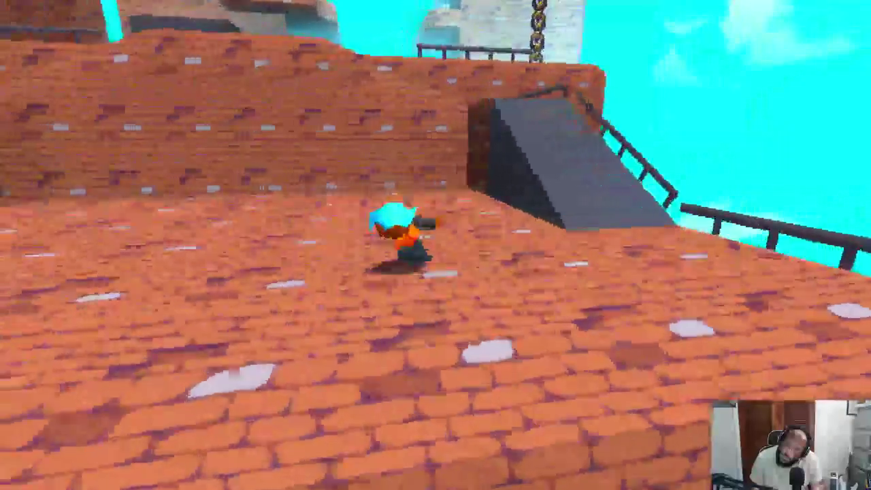
pyautogui.press('w')
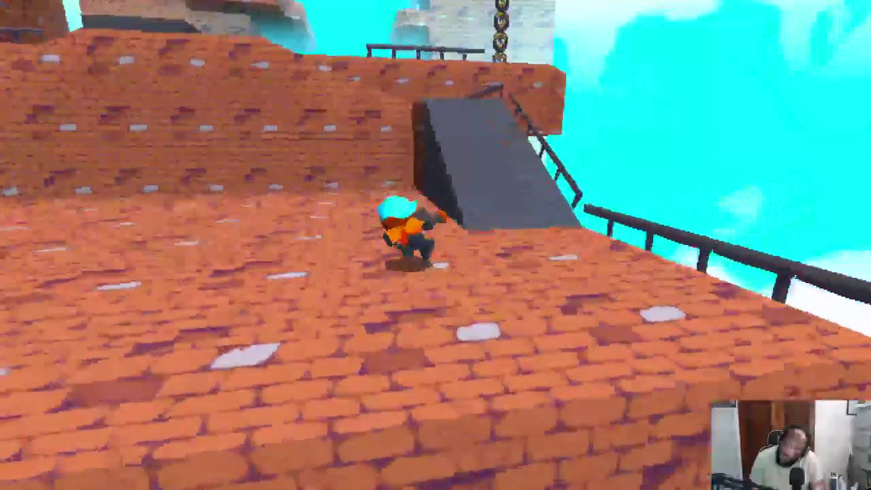
pyautogui.press('w')
pyautogui.press('w')
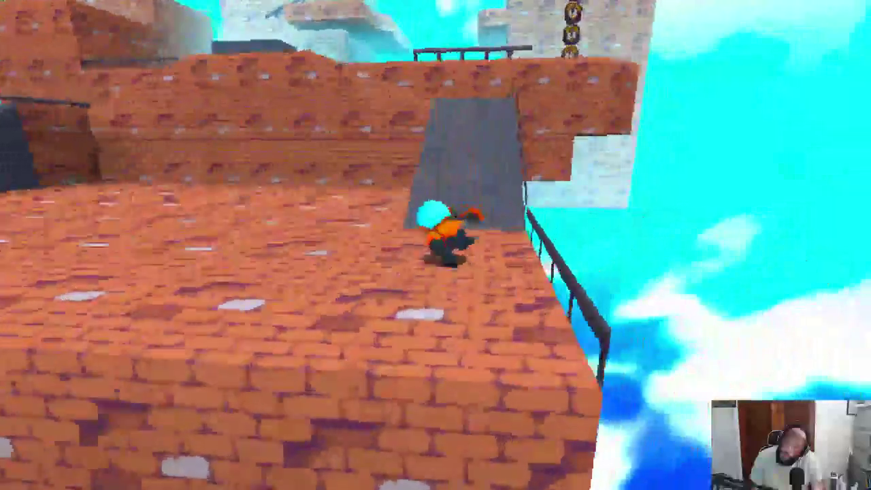
pyautogui.press('w')
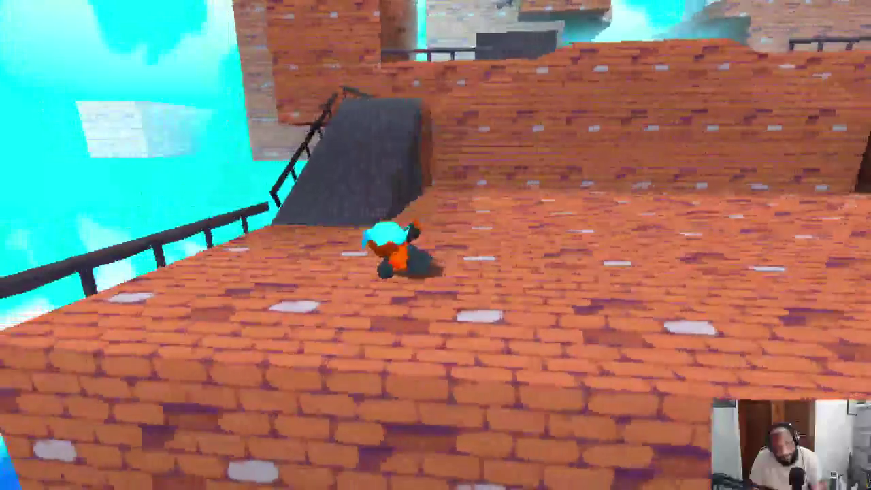
pyautogui.press('d')
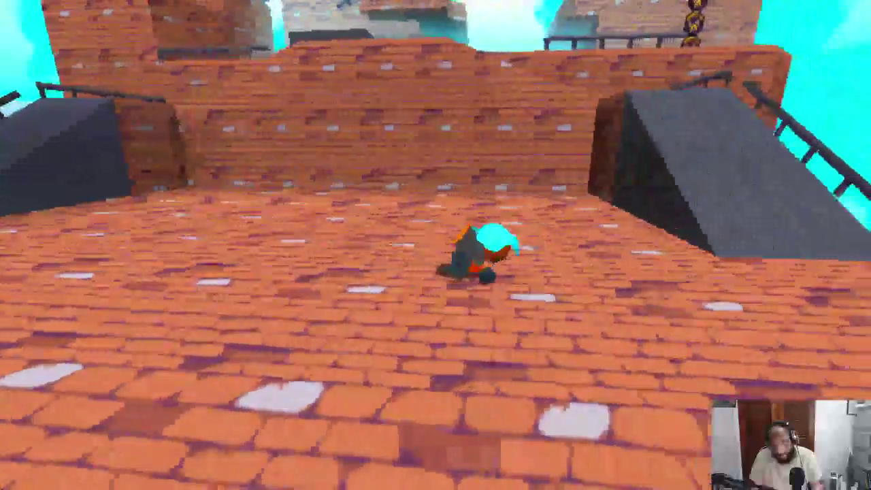
pyautogui.press('d')
pyautogui.press('a')
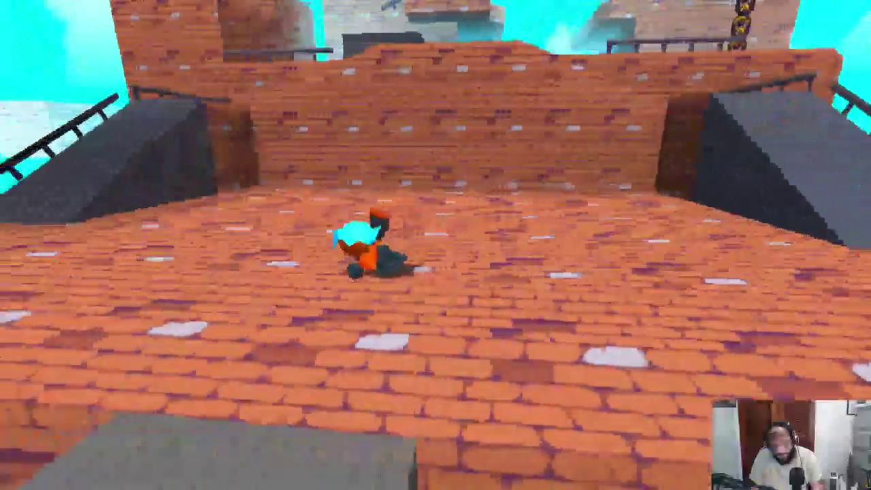
pyautogui.press('w')
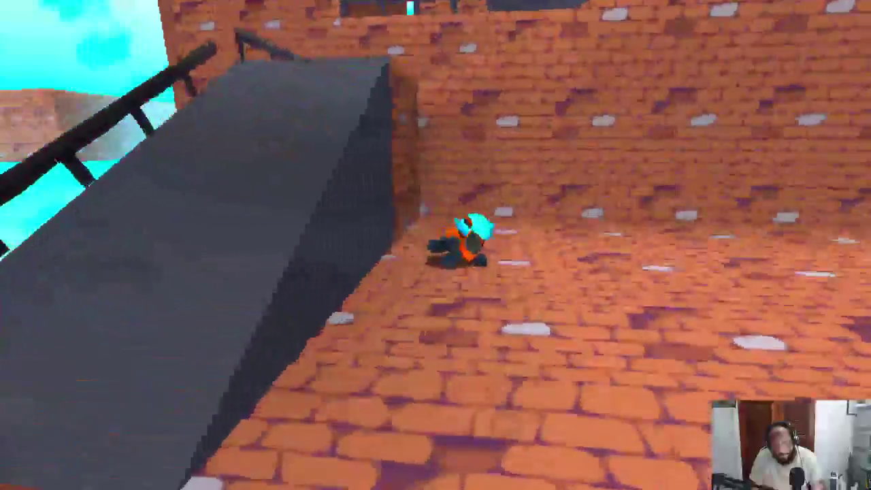
pyautogui.press('d')
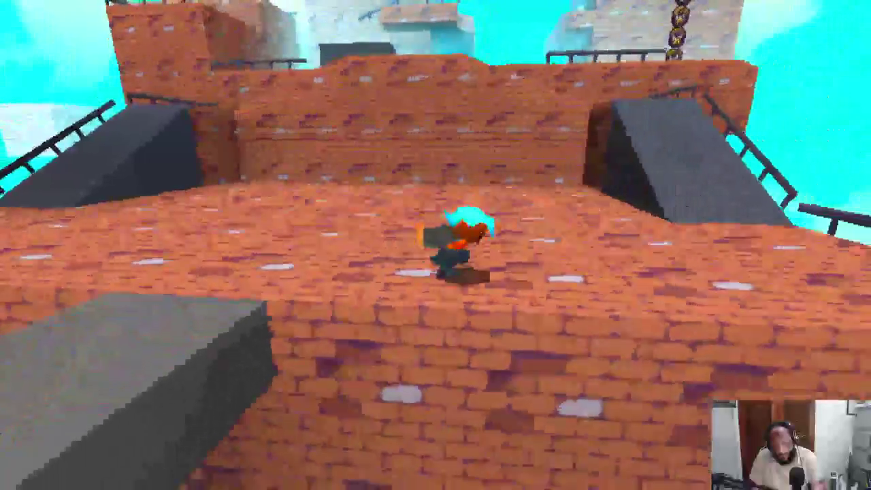
pyautogui.press('w')
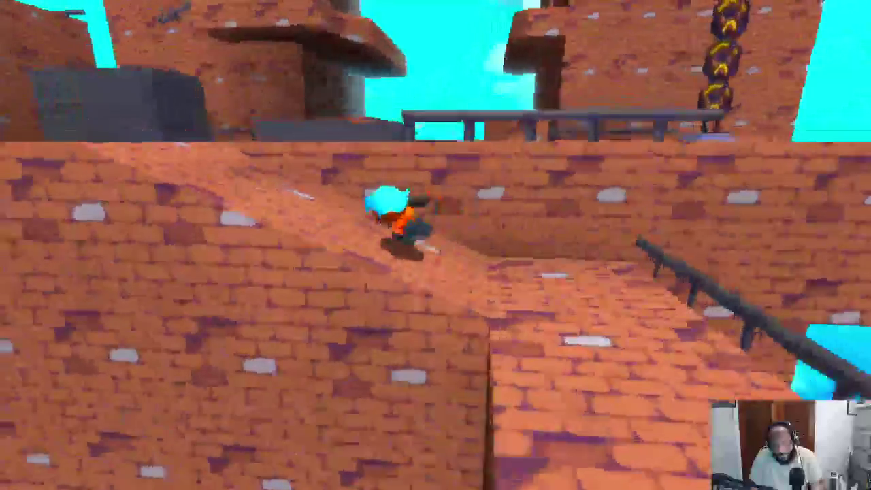
pyautogui.press('w')
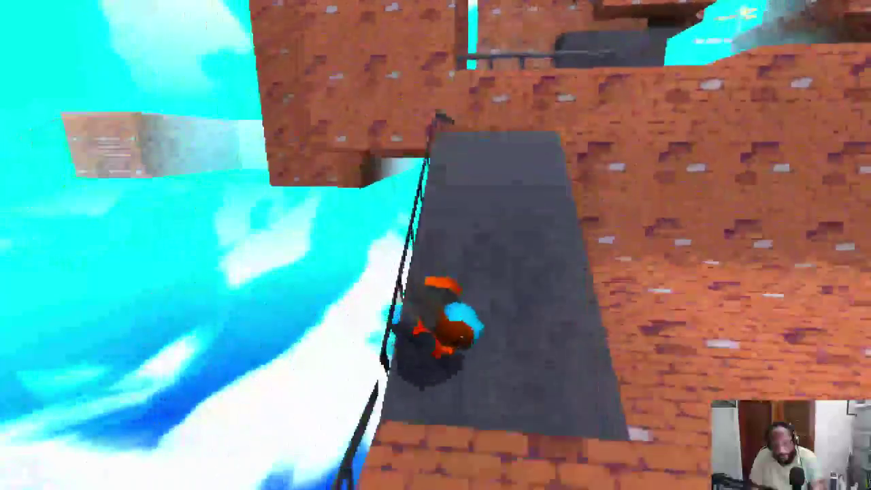
pyautogui.press('w')
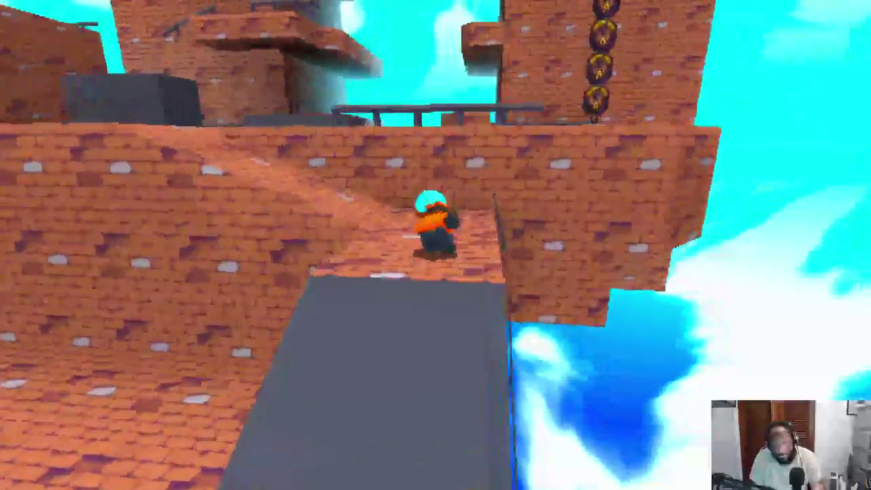
pyautogui.press('w')
pyautogui.press('w')
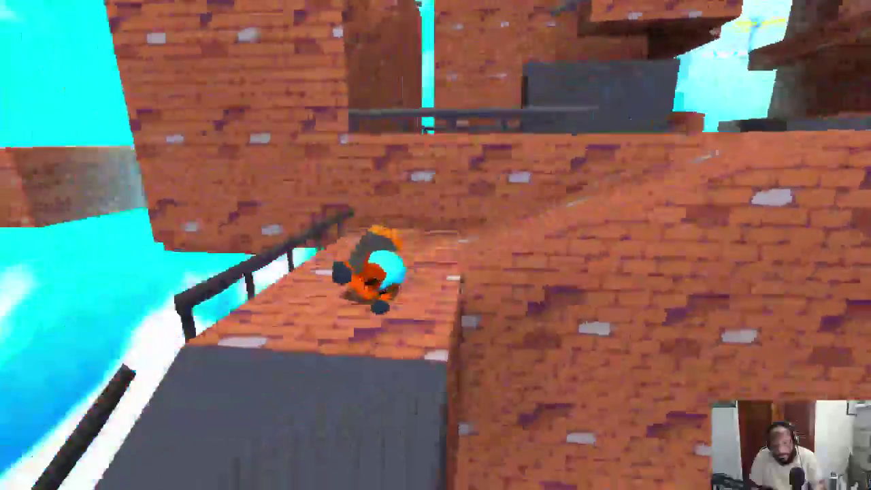
pyautogui.press('space')
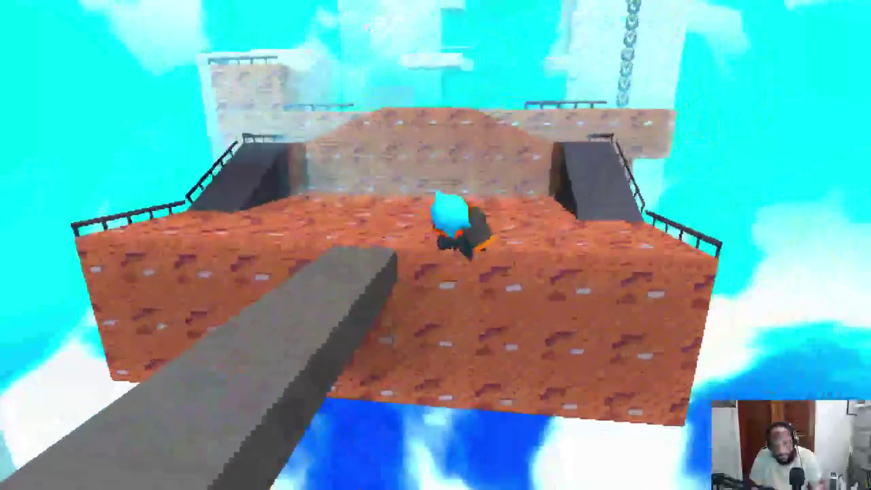
pyautogui.press('w')
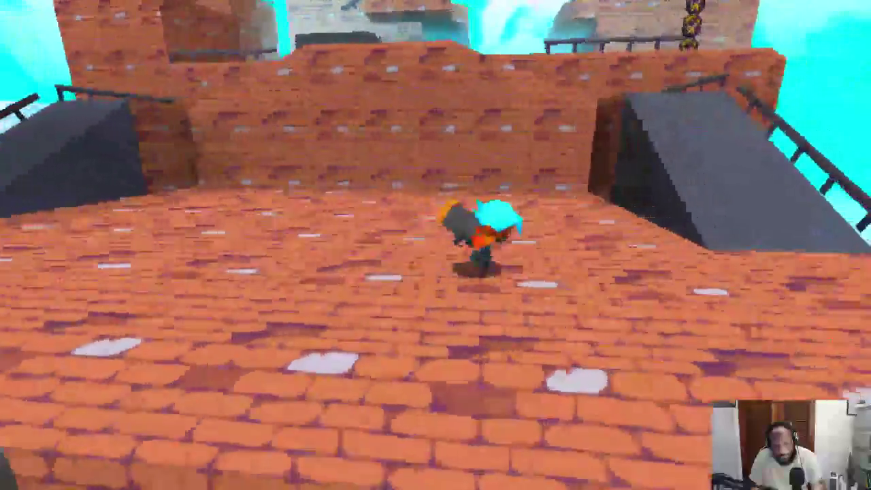
pyautogui.press('w')
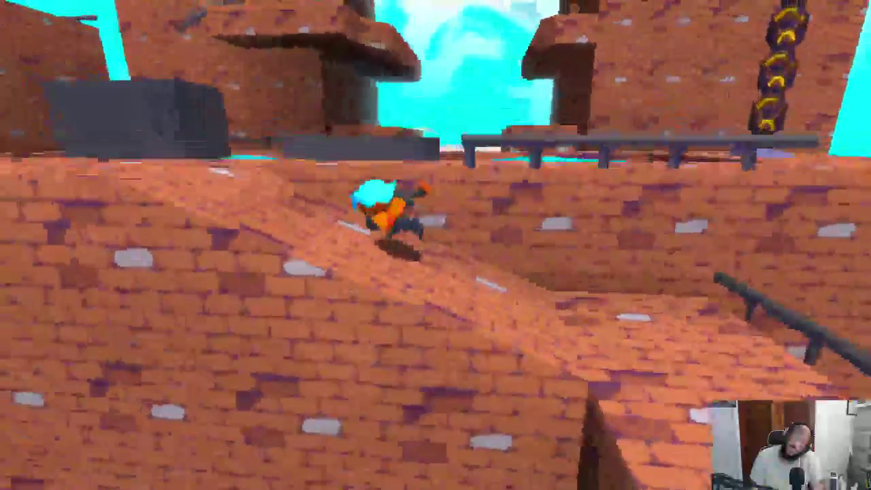
pyautogui.press('w')
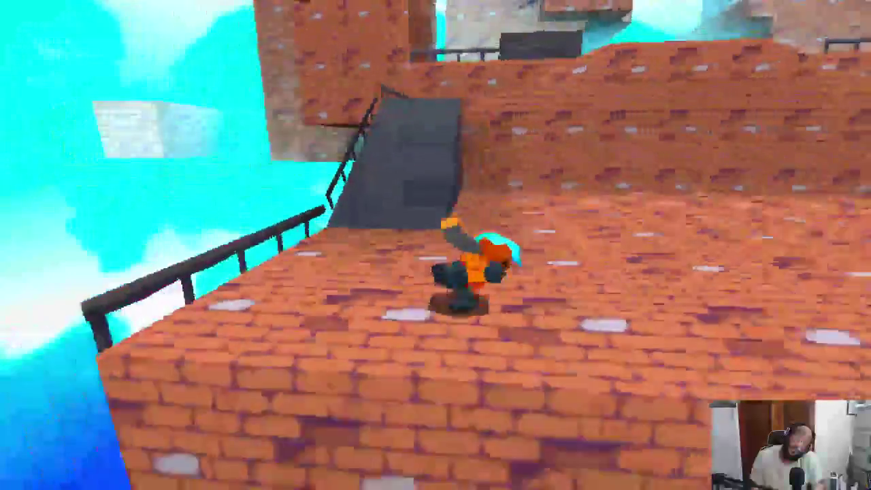
pyautogui.press('w')
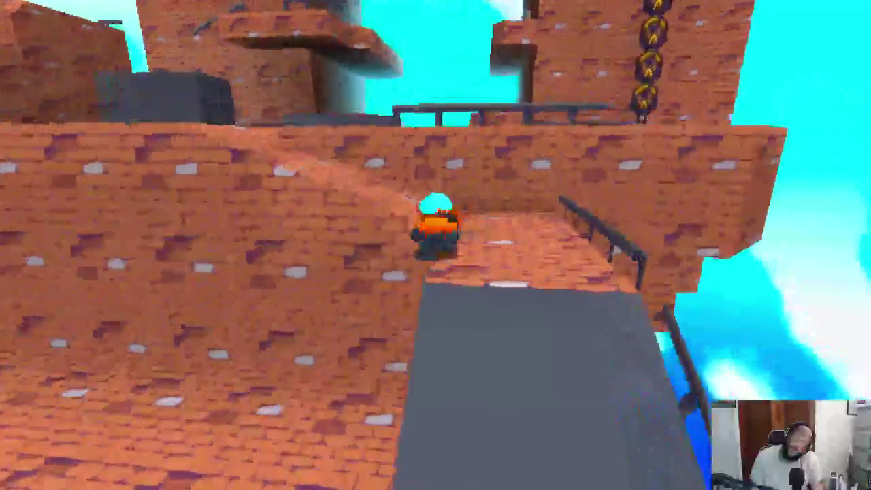
pyautogui.press('w')
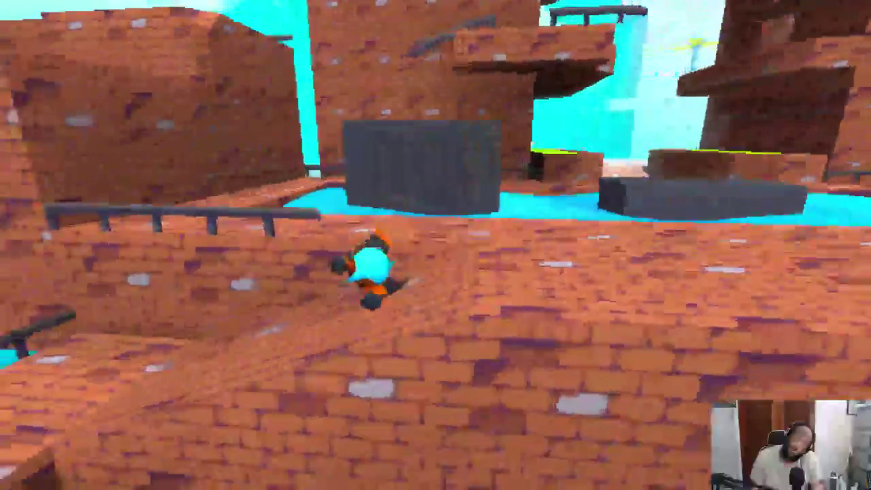
pyautogui.press('w')
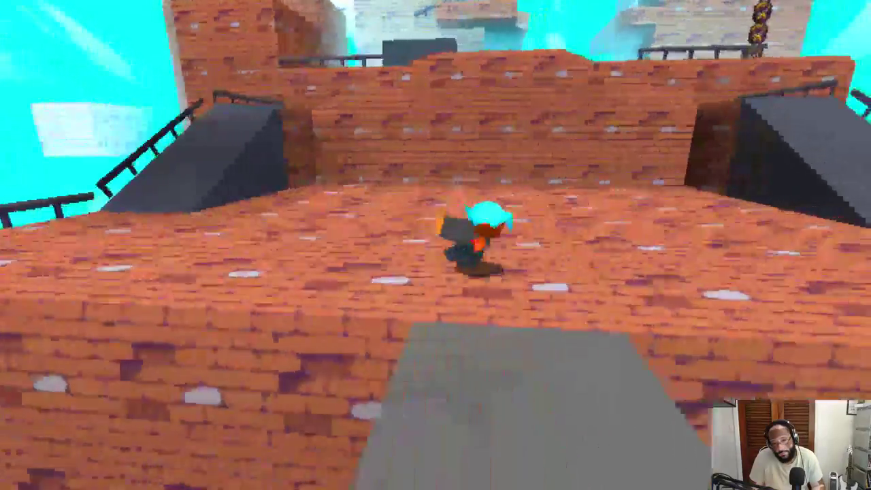
# - Circle the fortress platforms, going up and down the grey ramps onto the raised brick ledge
pyautogui.press('w')
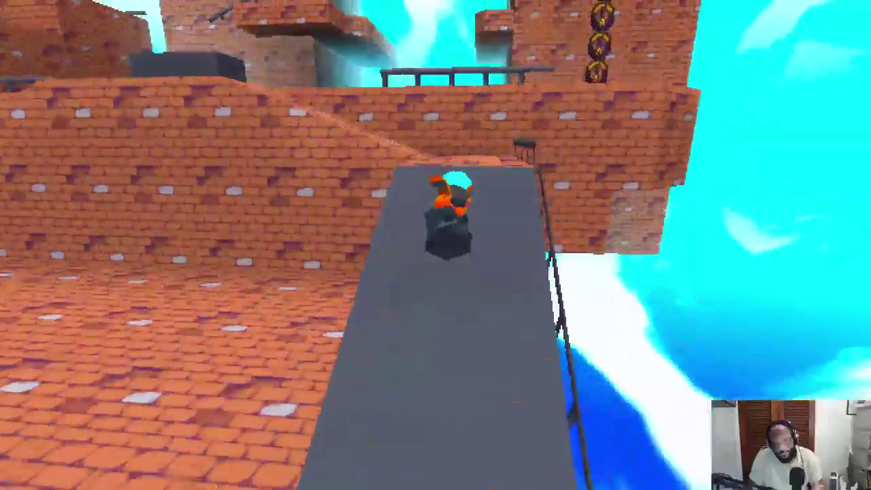
pyautogui.press('w')
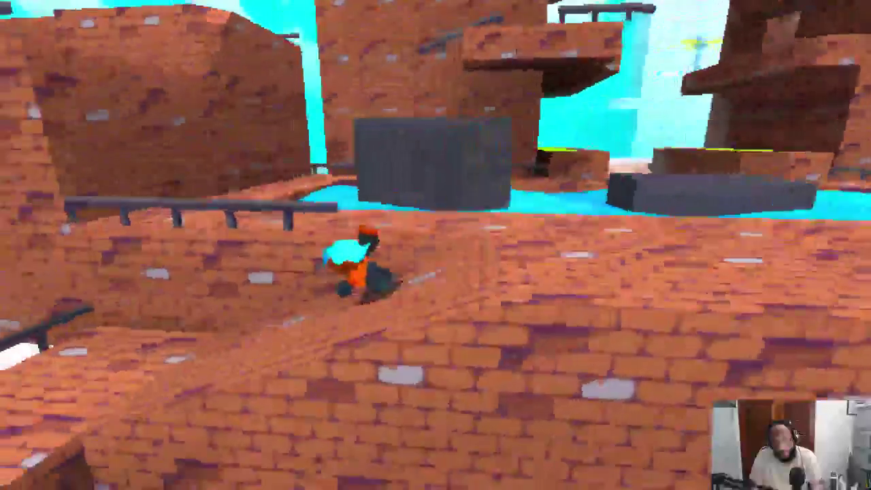
pyautogui.press('w')
pyautogui.press('w')
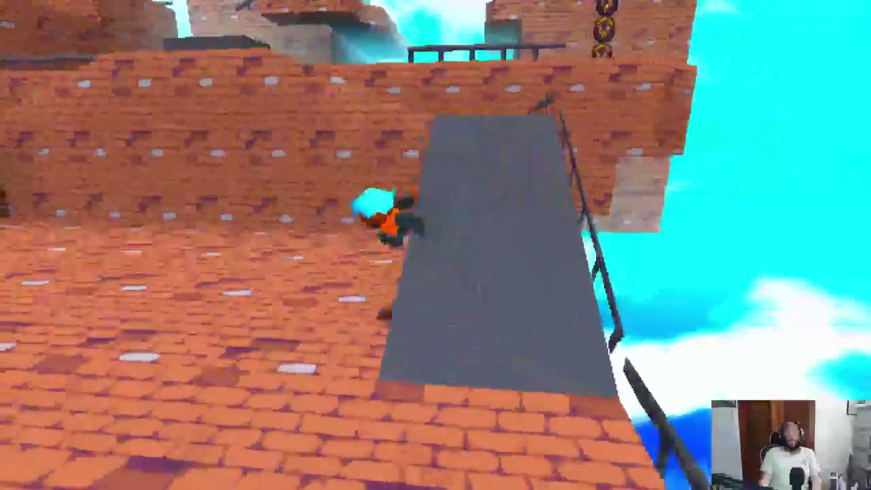
pyautogui.press('s')
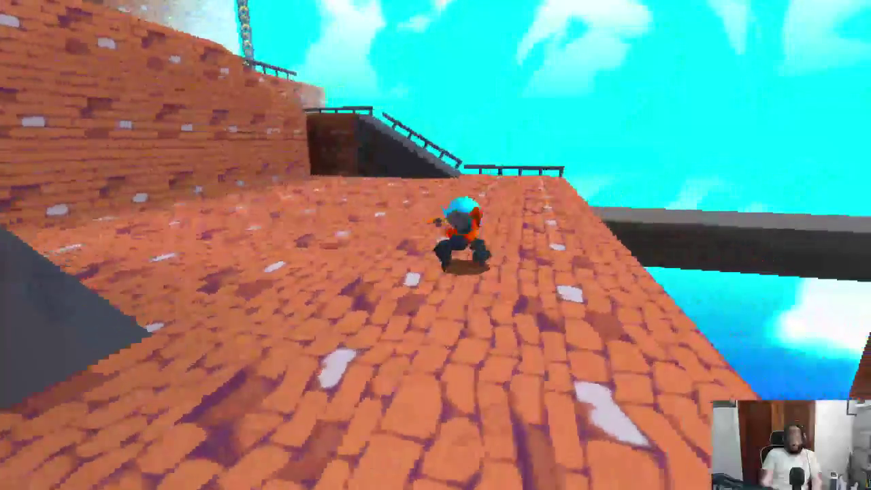
pyautogui.press('w')
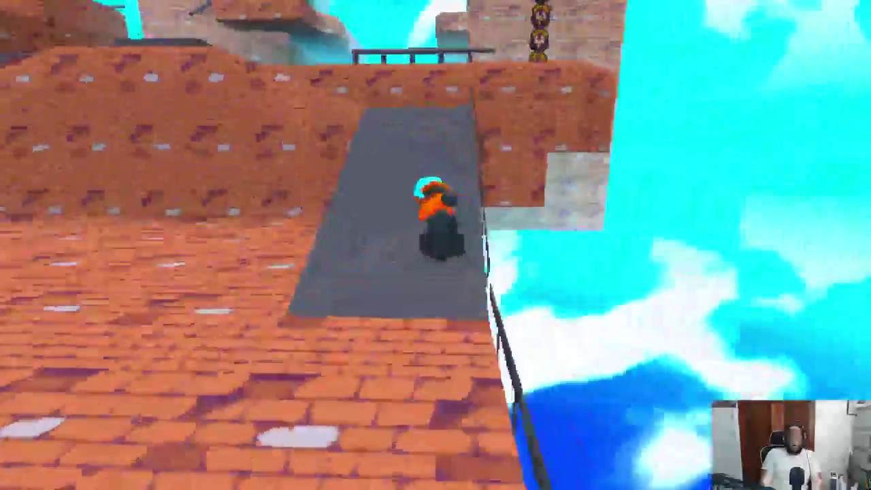
pyautogui.press('w')
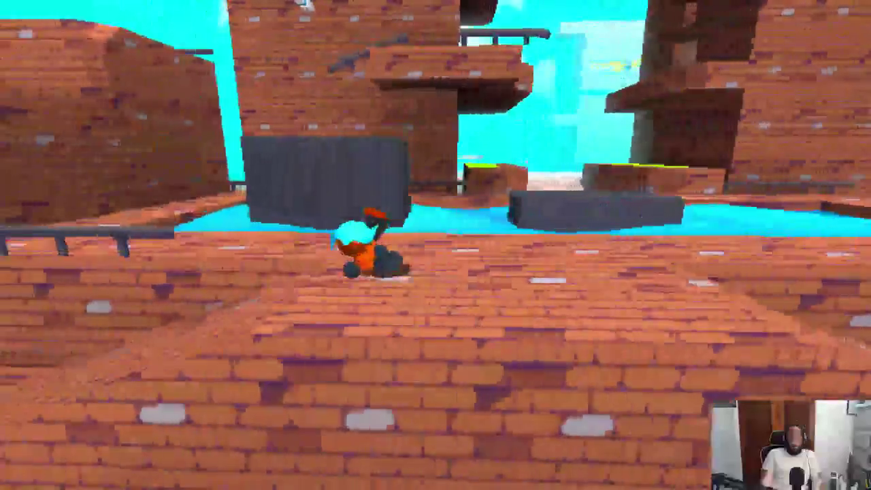
pyautogui.press('w')
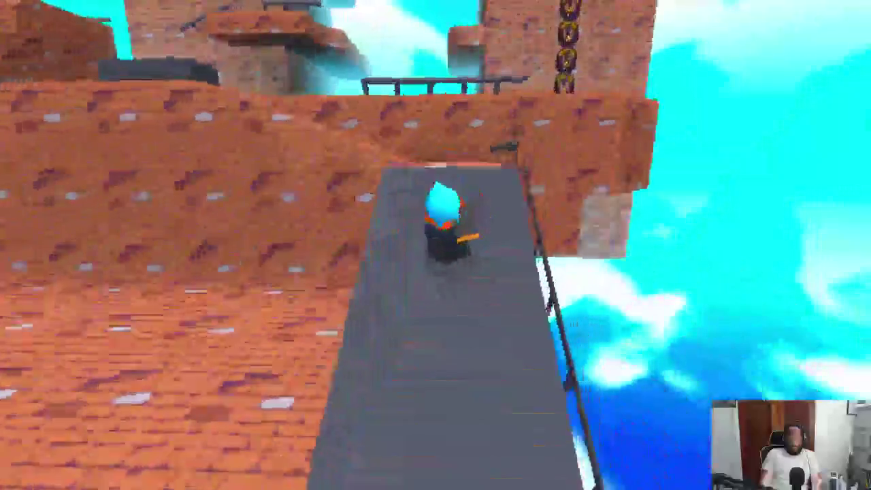
pyautogui.press('w')
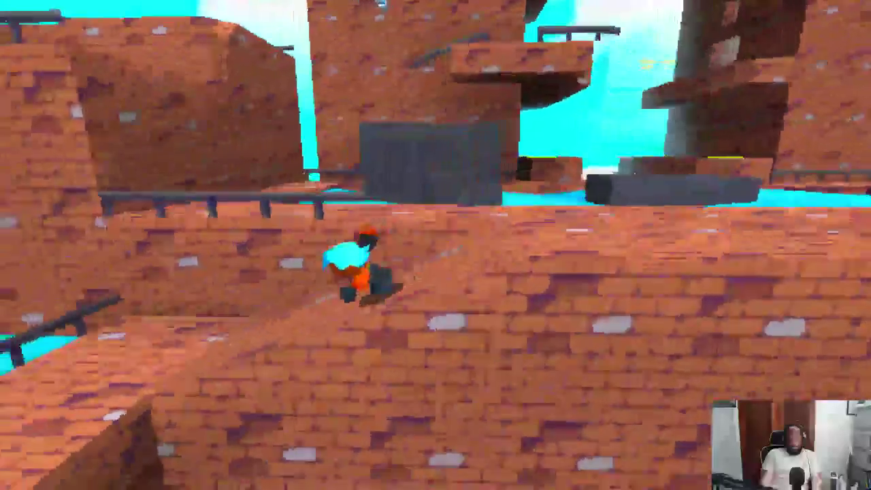
pyautogui.press('w')
pyautogui.press('w')
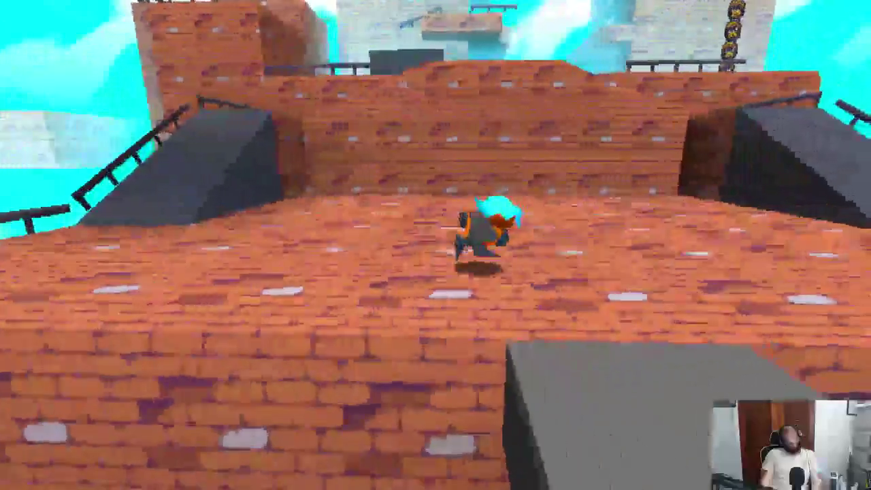
pyautogui.press('w')
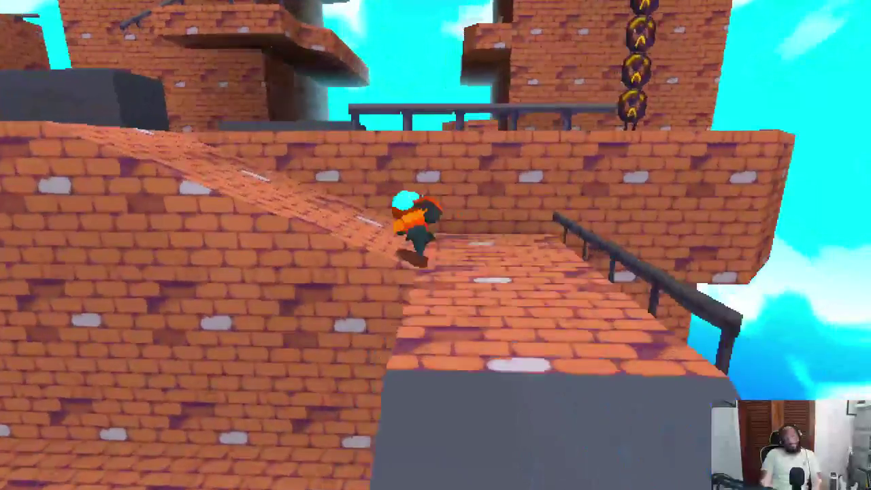
pyautogui.press('w')
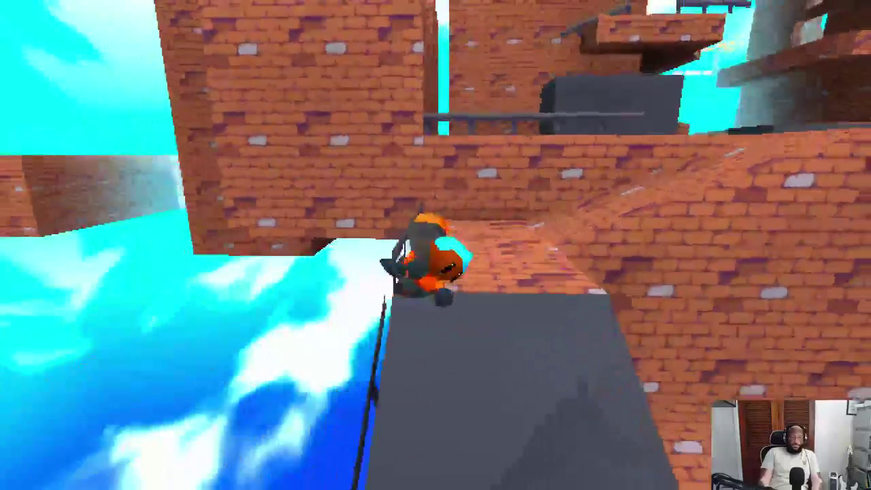
pyautogui.press('w')
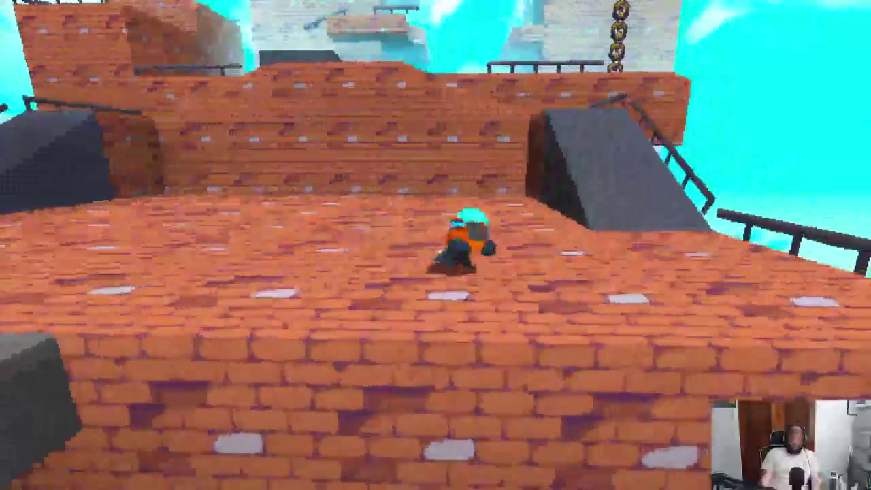
pyautogui.press('w')
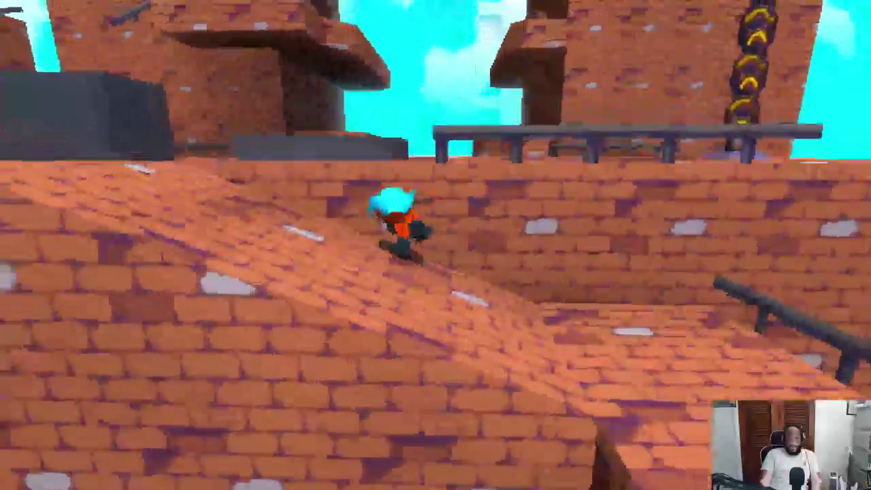
pyautogui.press('w')
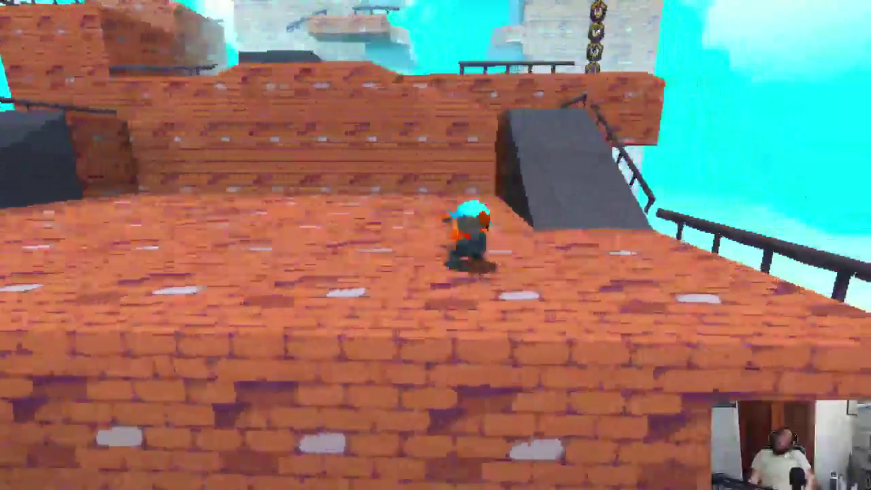
# - Jump from the grey ramp onto the brick rooftops, diving and rolling across the grey blocks
pyautogui.press('space')
pyautogui.press('w')
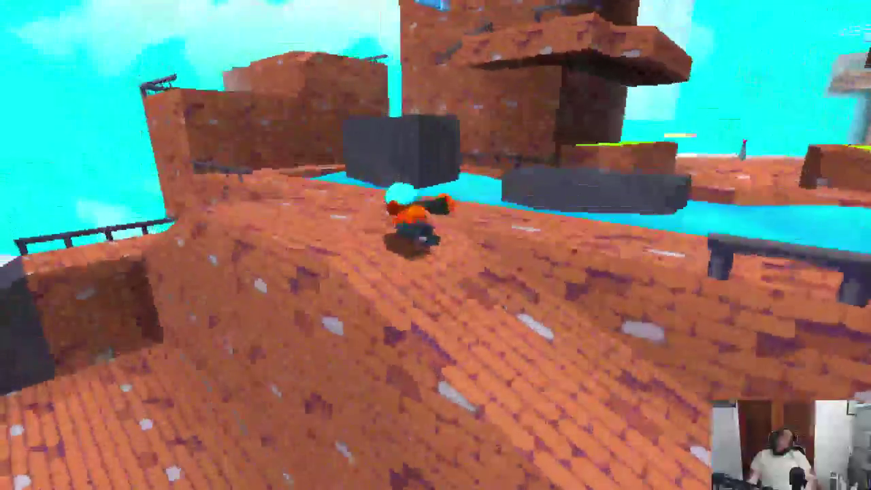
pyautogui.press('space')
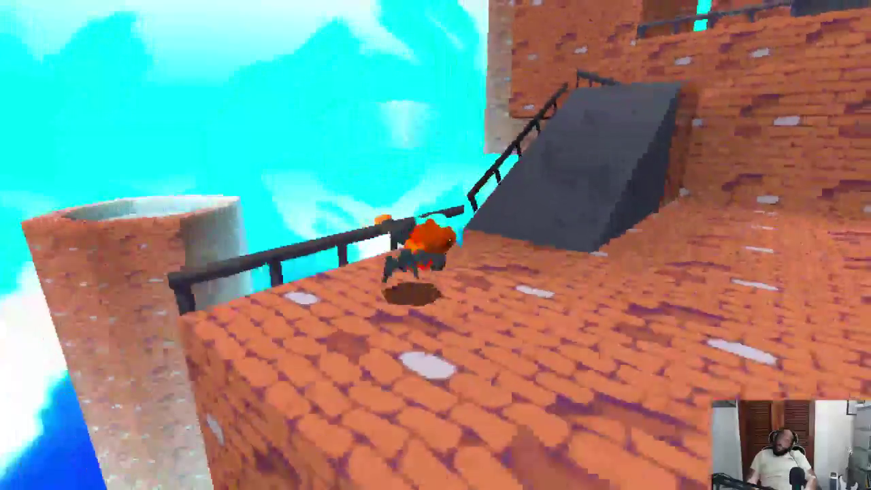
pyautogui.press('w')
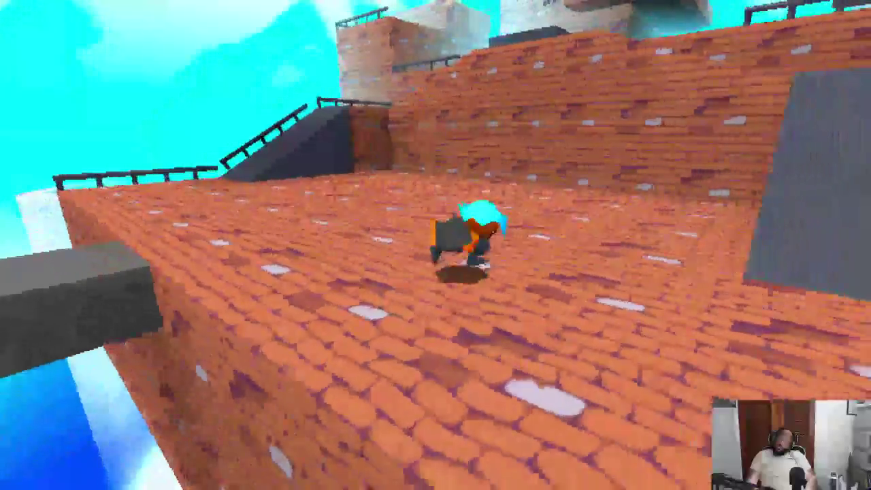
pyautogui.press('w')
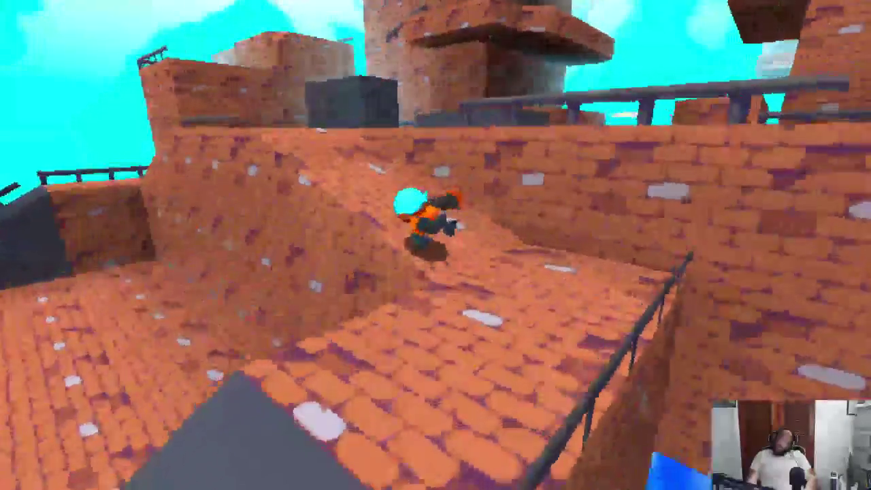
pyautogui.press('w')
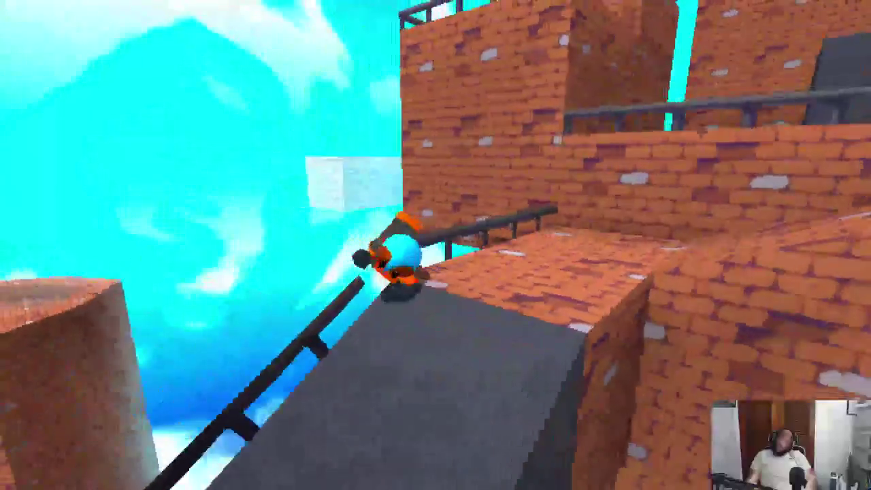
pyautogui.press('w')
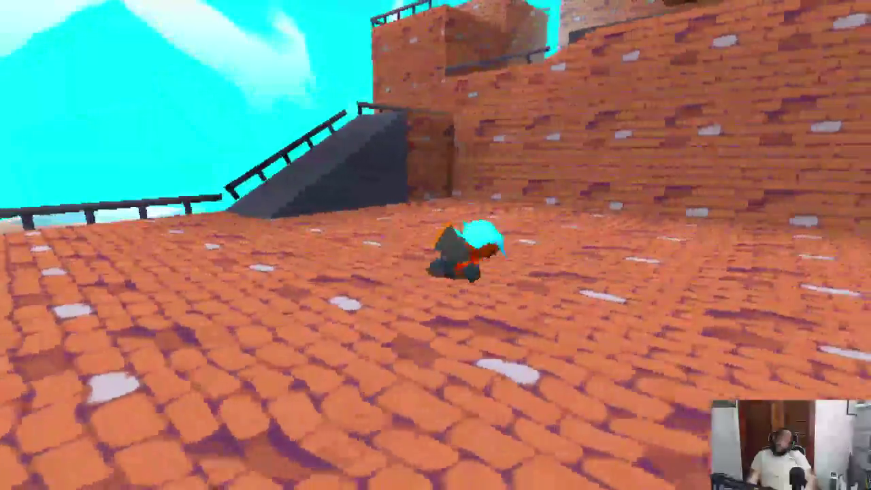
pyautogui.press('w')
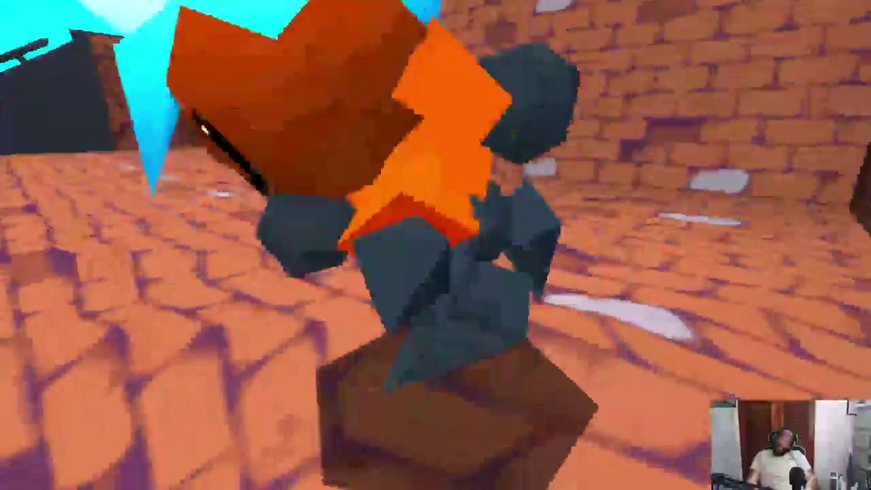
pyautogui.press('w')
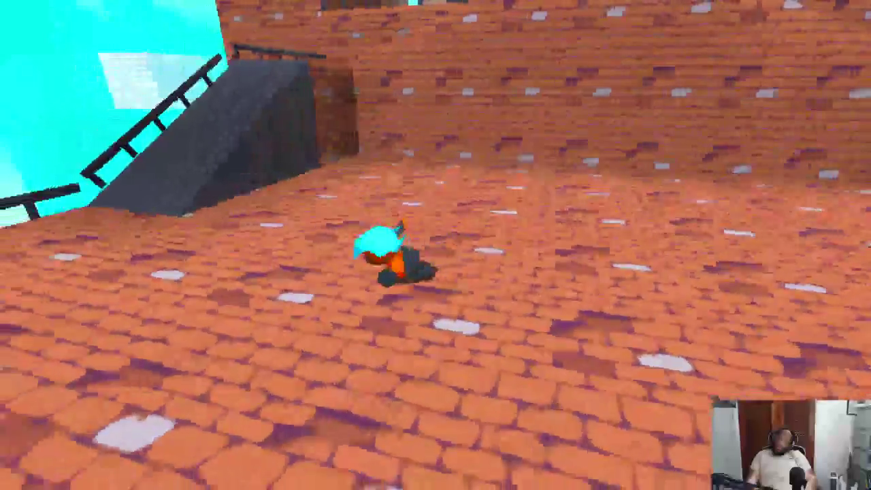
pyautogui.press('w')
pyautogui.press('w')
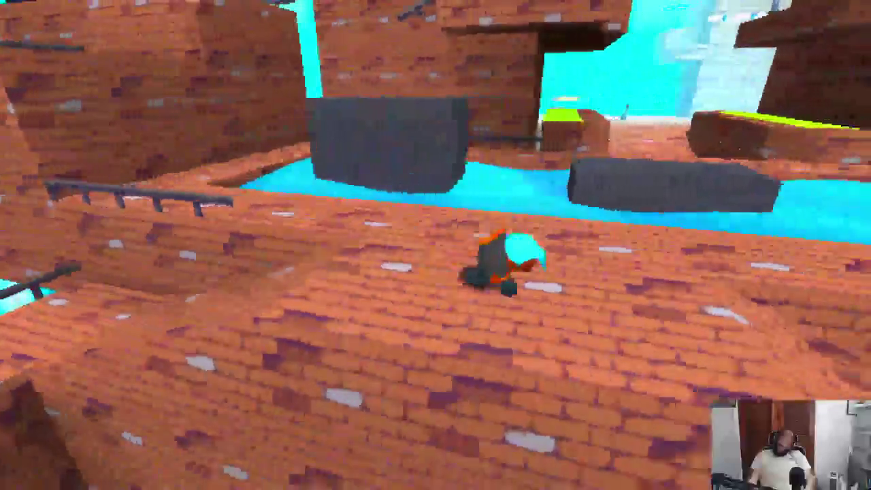
pyautogui.press('w')
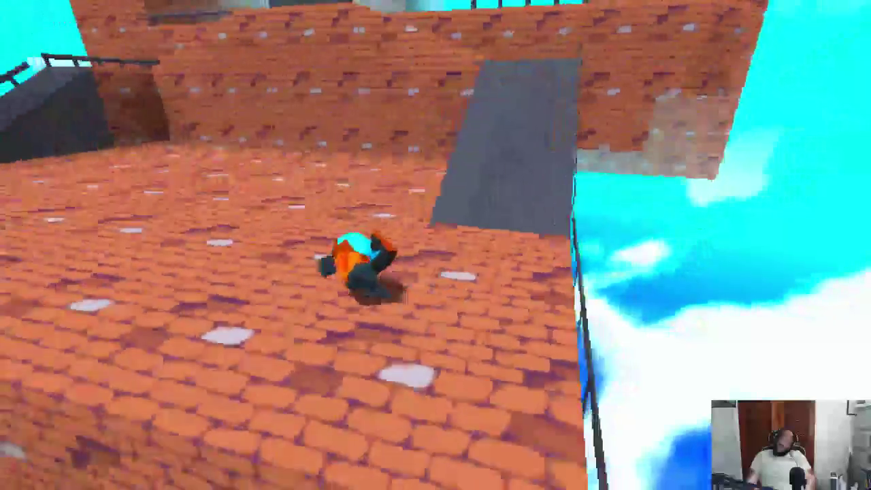
pyautogui.press('w')
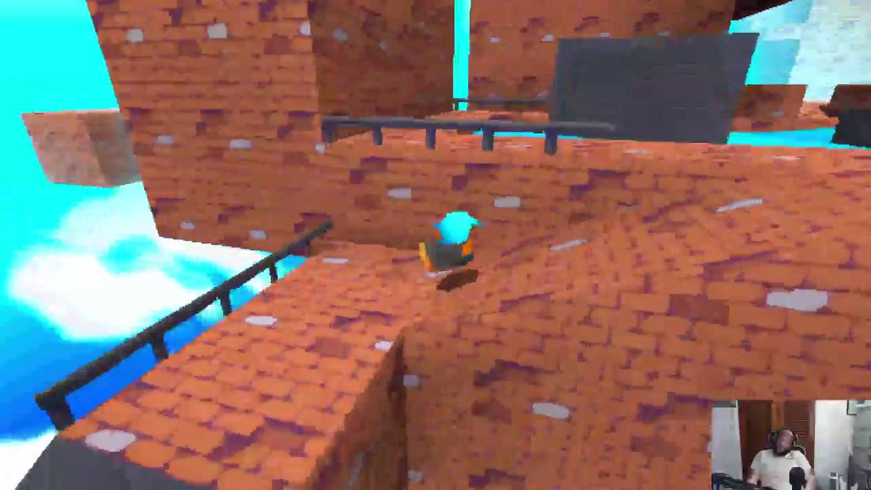
pyautogui.press('w')
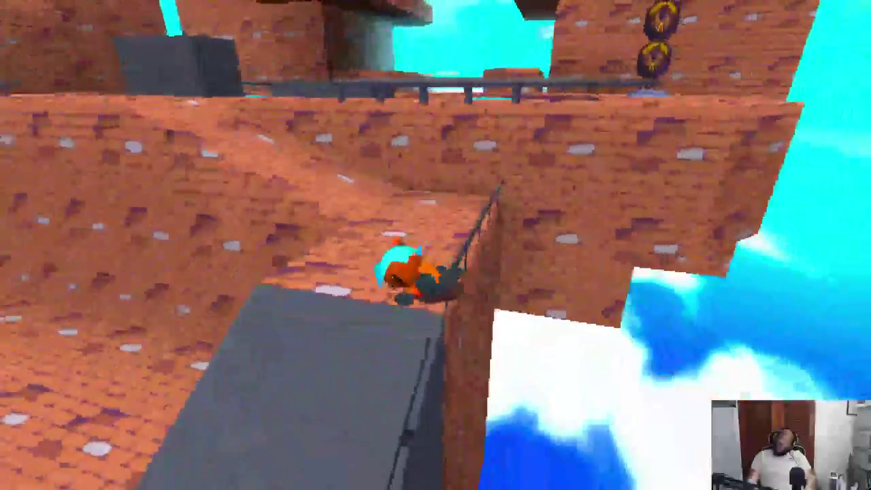
pyautogui.press('w')
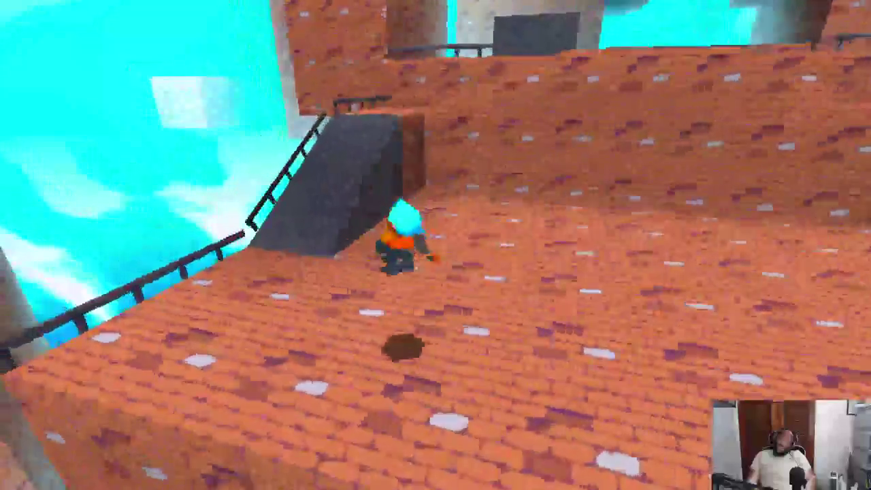
pyautogui.press('w')
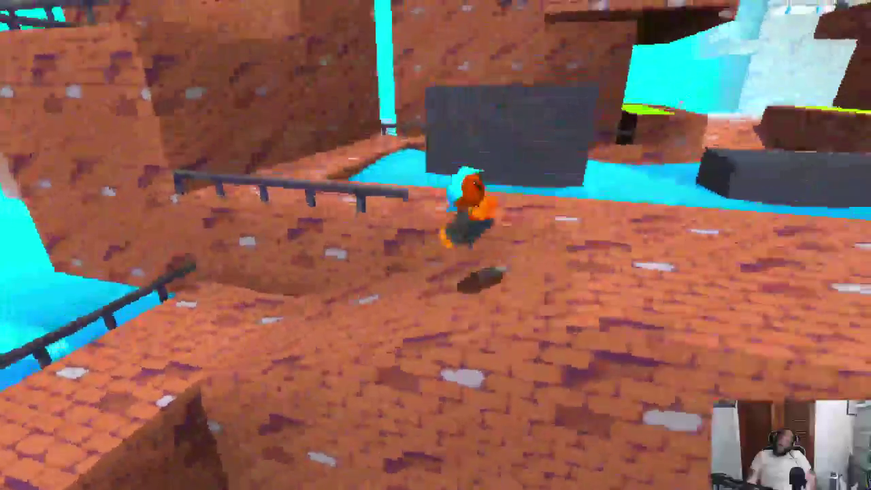
pyautogui.press('w')
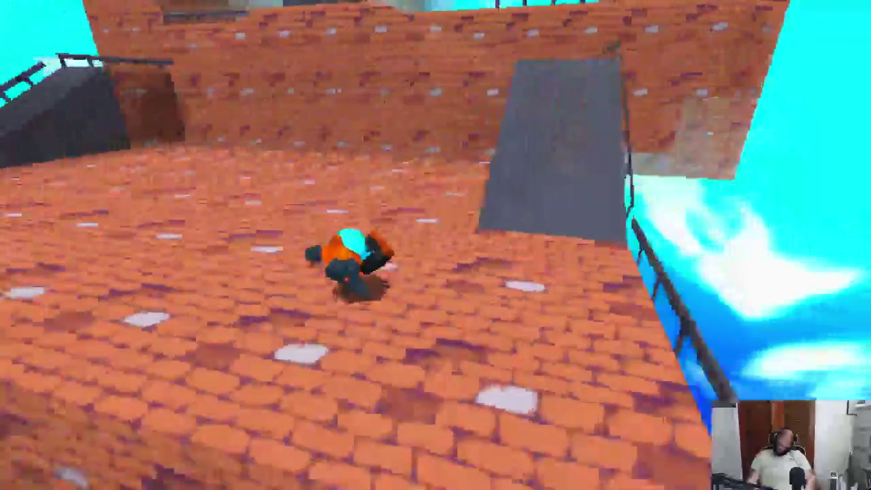
pyautogui.press('w')
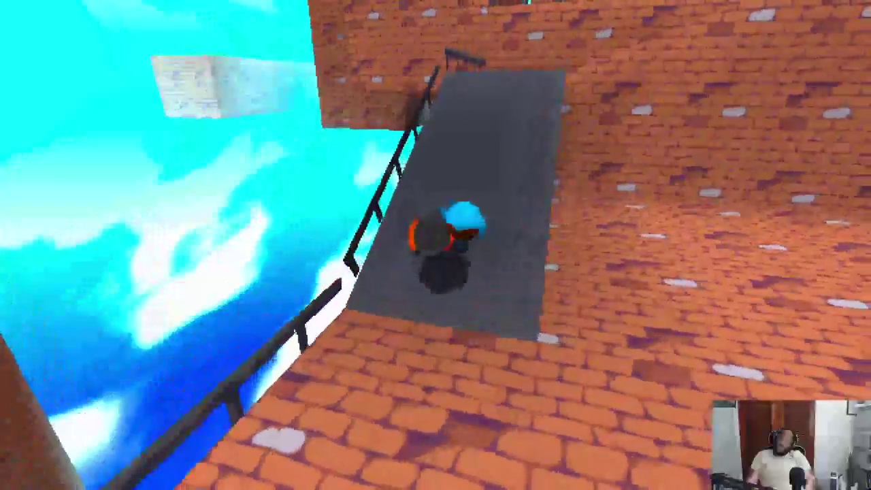
pyautogui.press('w')
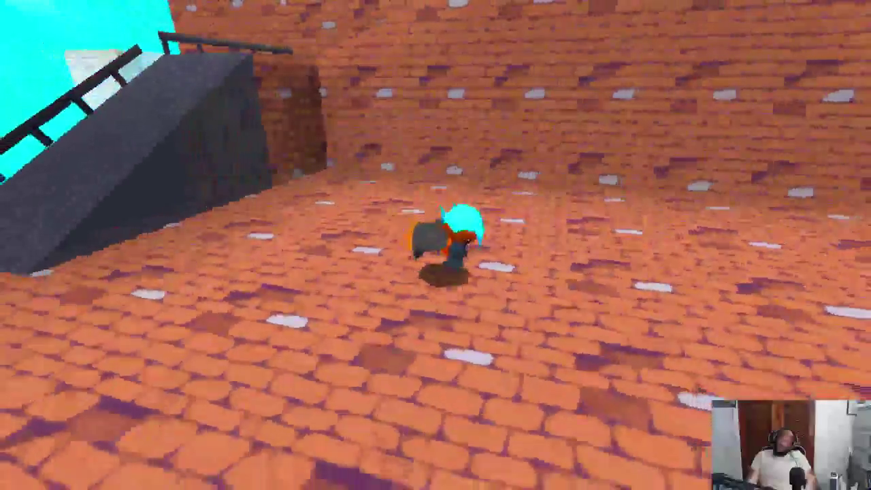
pyautogui.press('w')
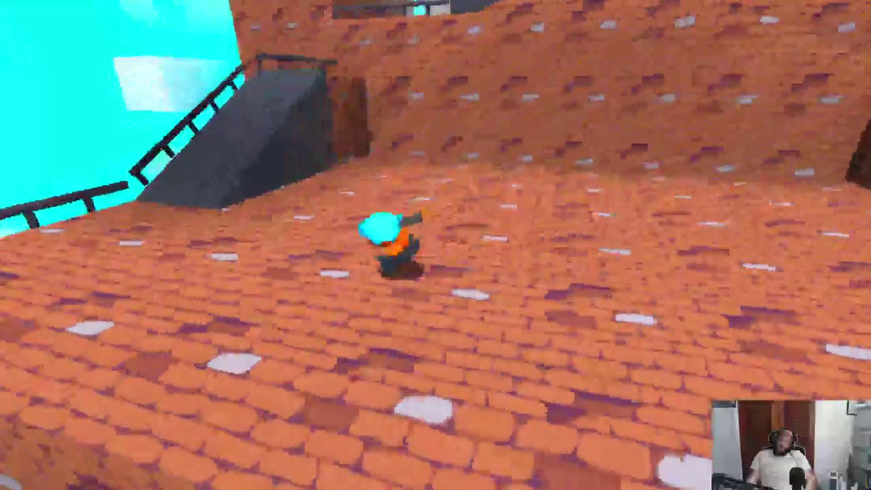
pyautogui.press('w')
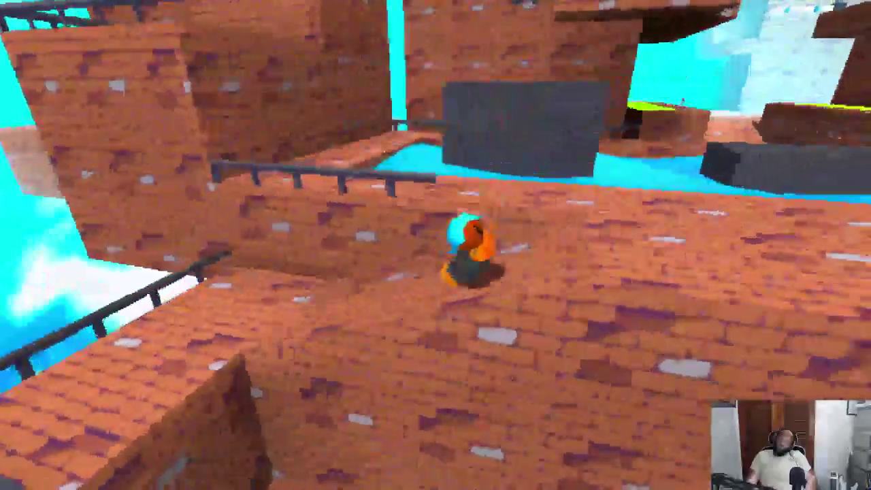
pyautogui.press('w')
pyautogui.press('w')
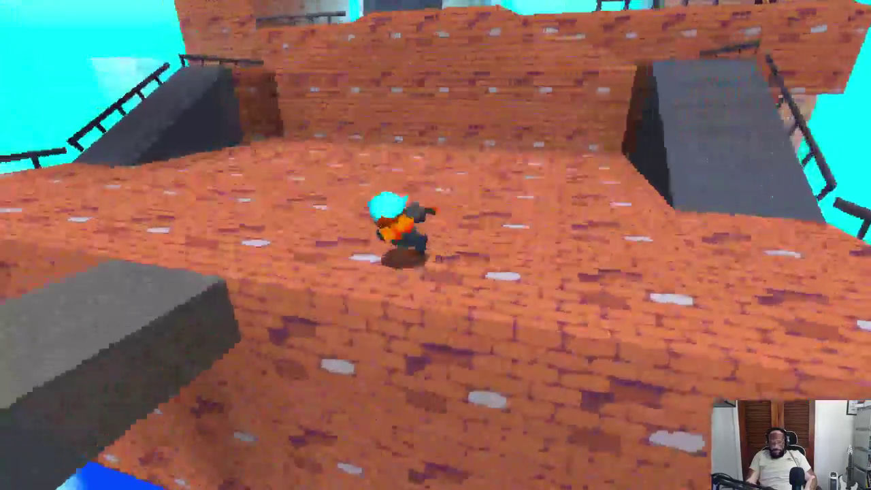
# - Climb to the upper brick level and run the ramps beside the railing down toward the water
pyautogui.press('w')
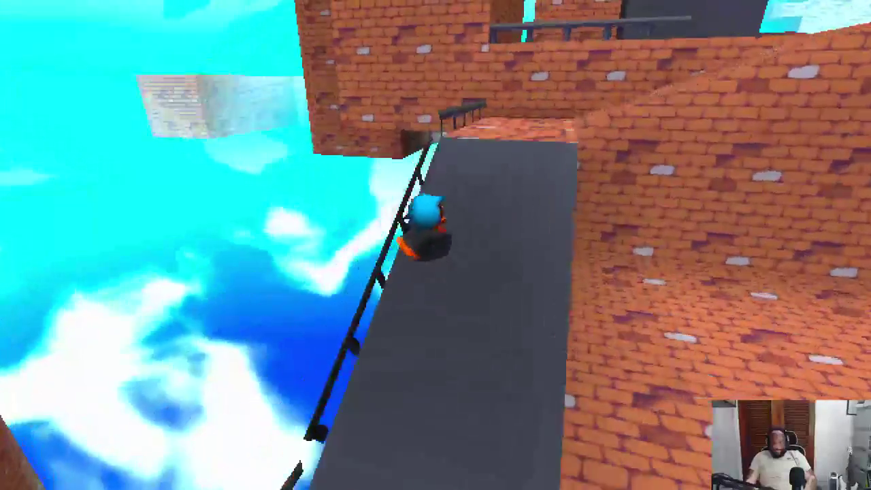
pyautogui.press('w')
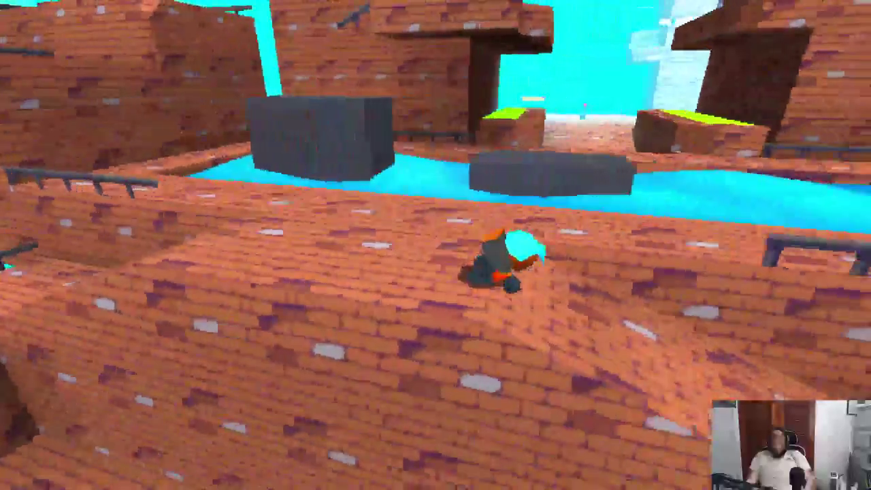
pyautogui.press('w')
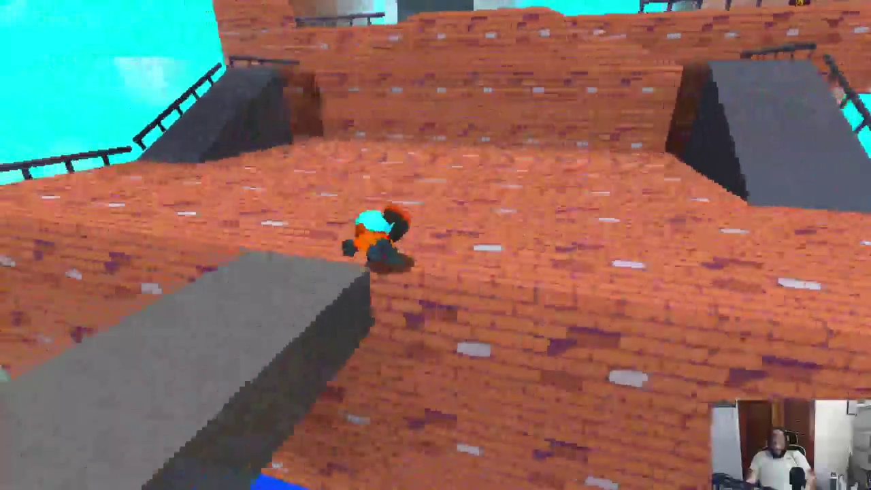
pyautogui.press('w')
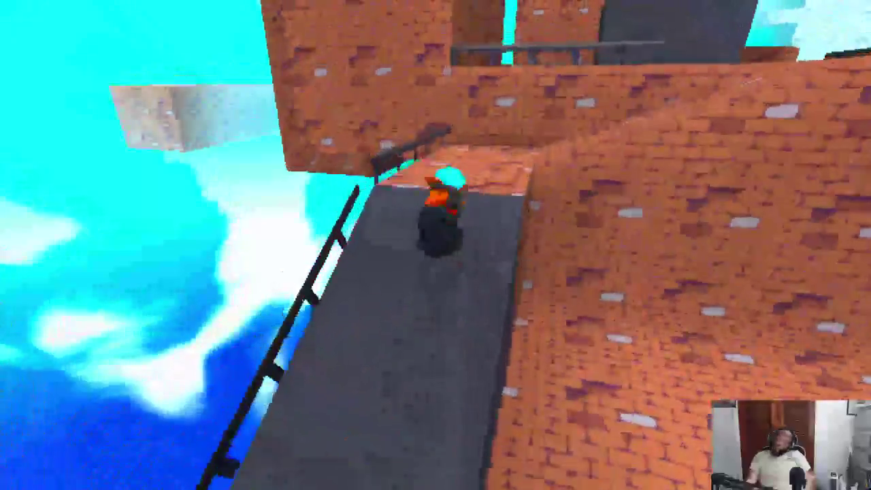
pyautogui.press('w')
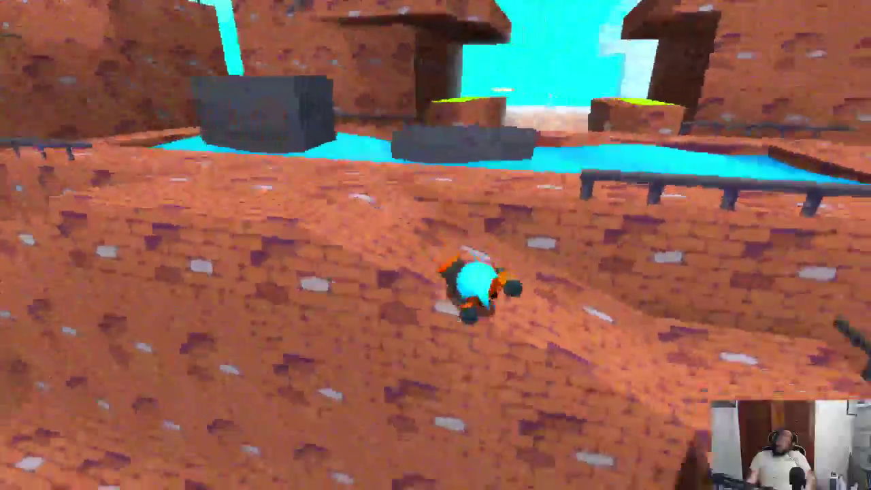
pyautogui.press('w')
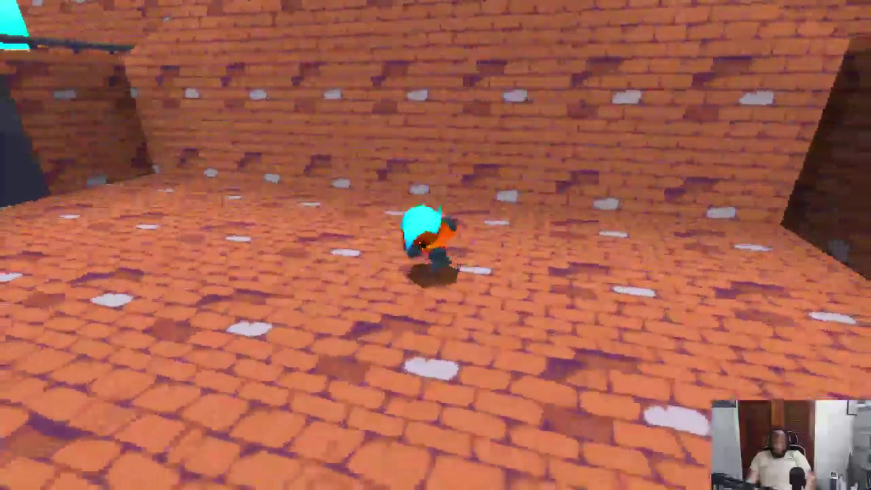
pyautogui.press('w')
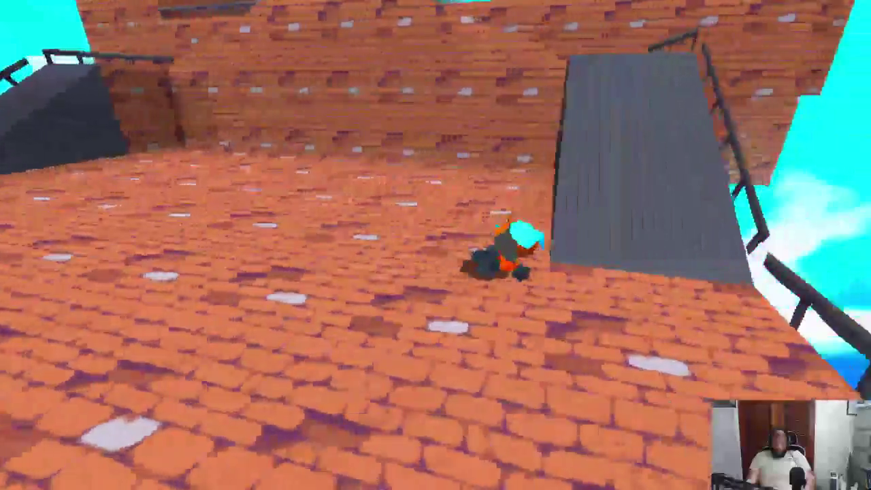
pyautogui.press('w')
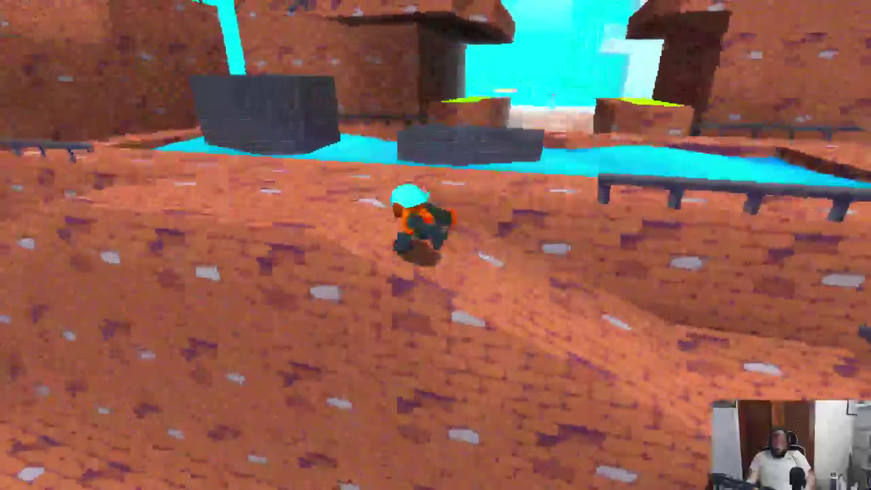
pyautogui.press('w')
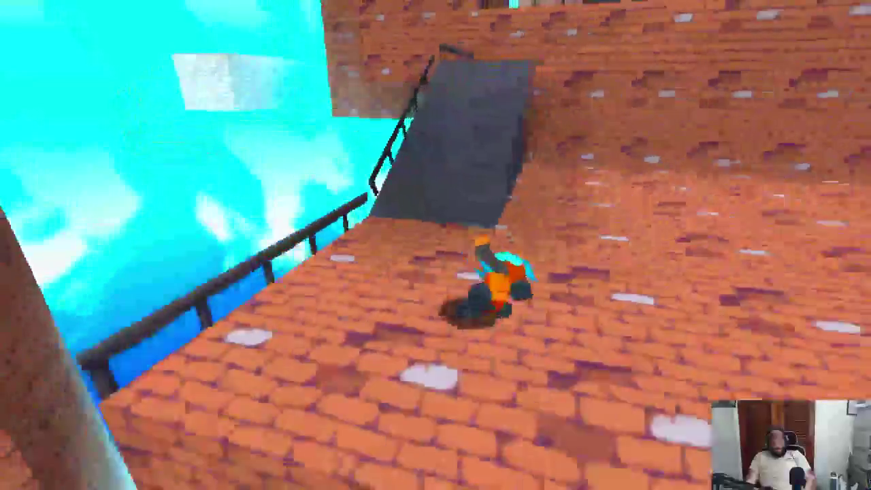
pyautogui.press('w')
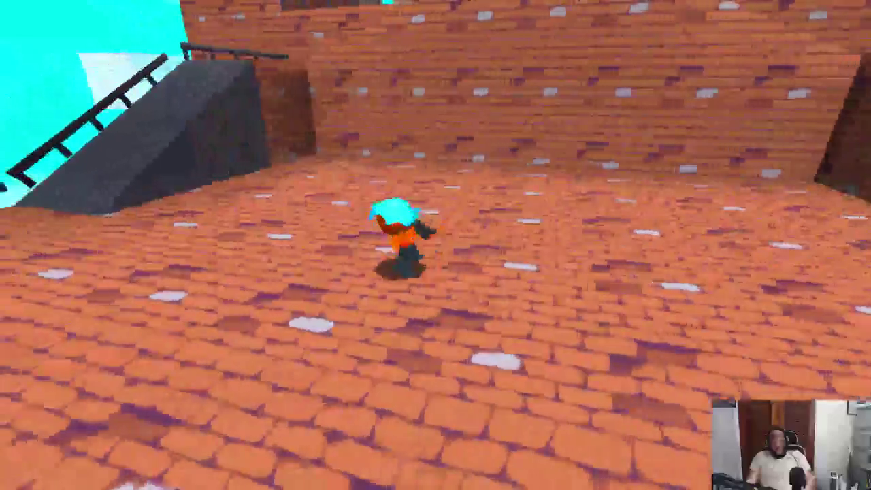
pyautogui.press('w')
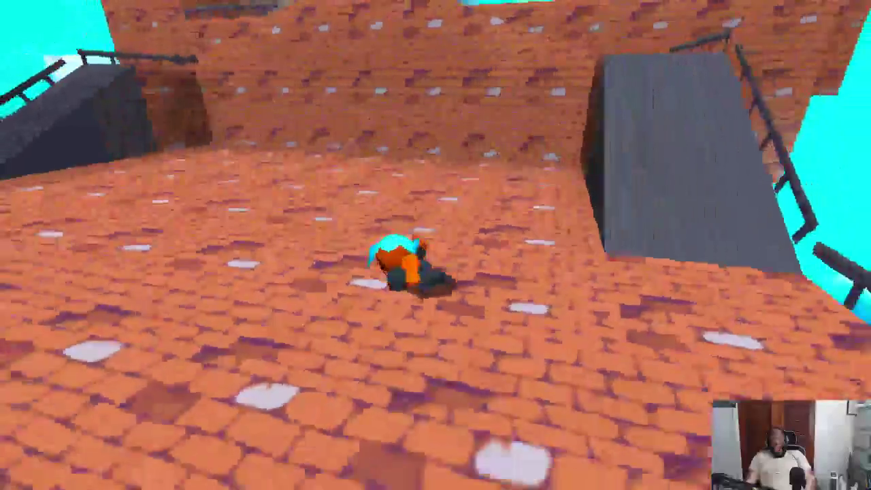
pyautogui.press('w')
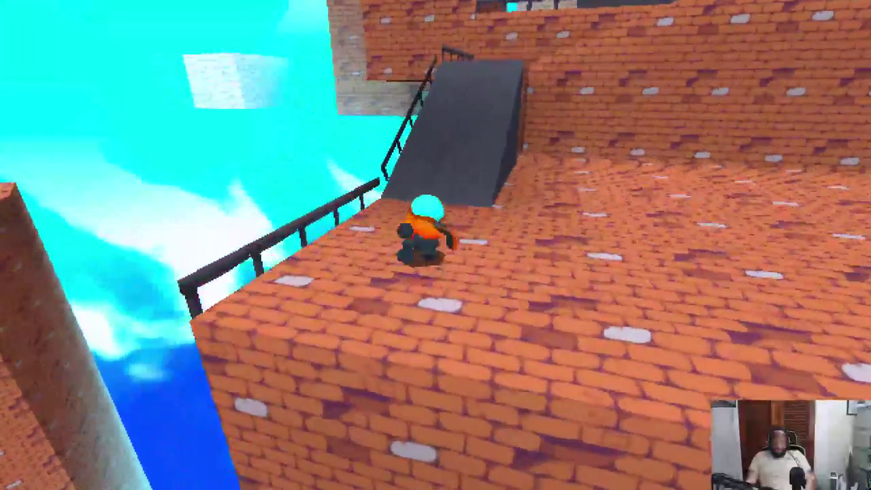
pyautogui.press('w')
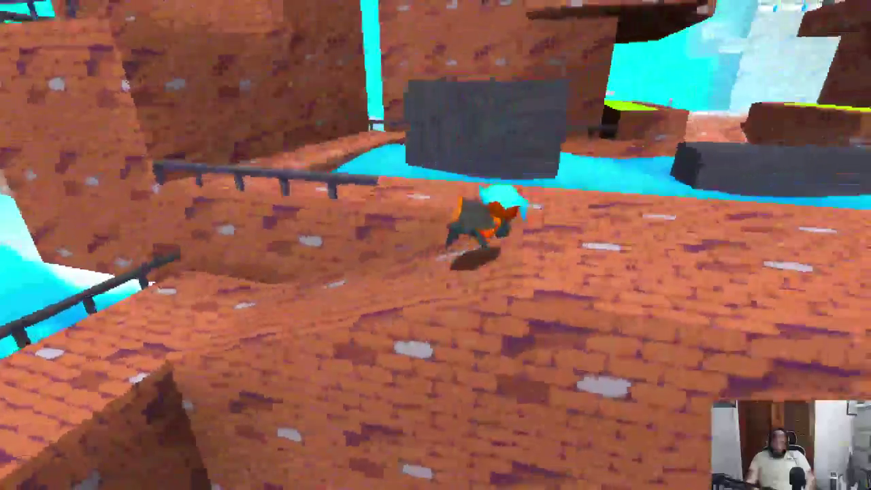
pyautogui.press('w')
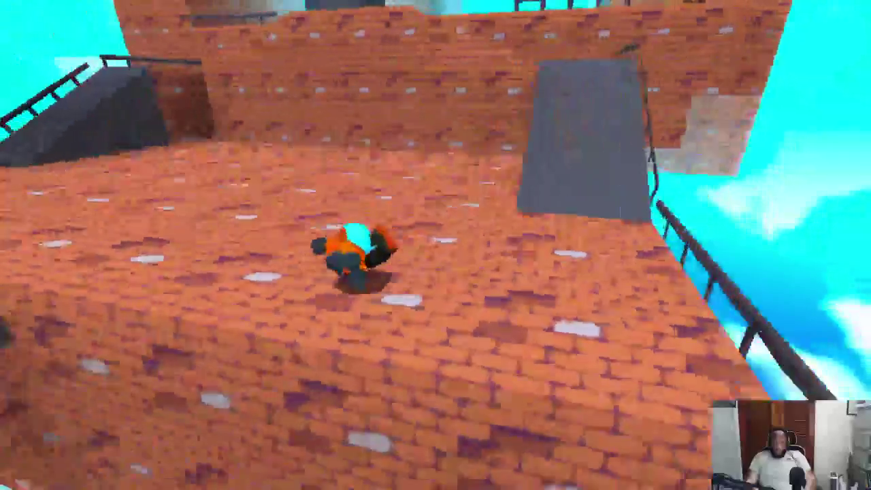
pyautogui.press('w')
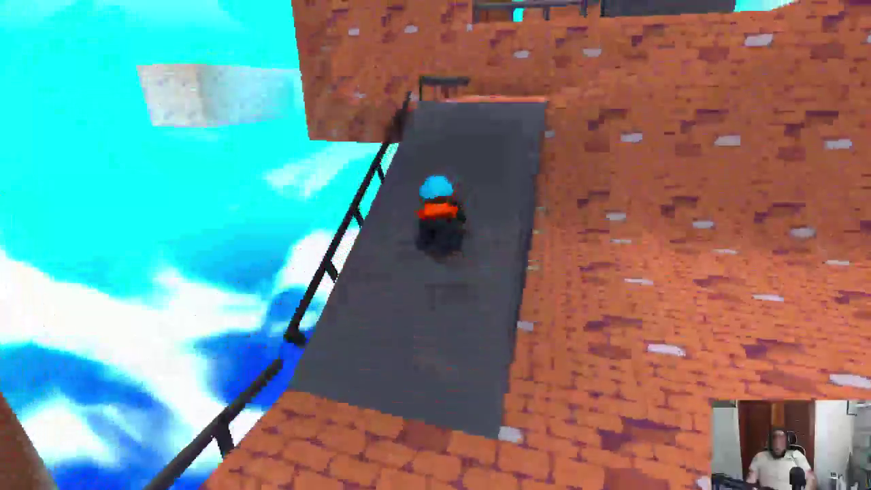
pyautogui.press('w')
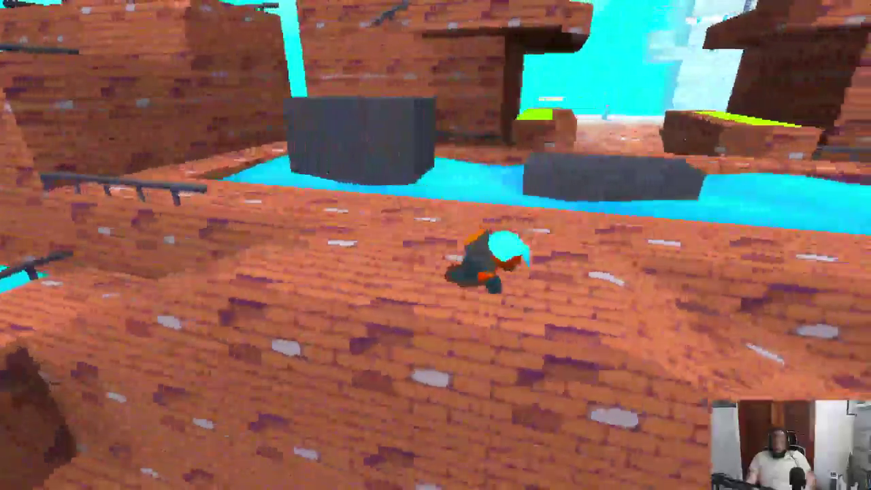
pyautogui.press('w')
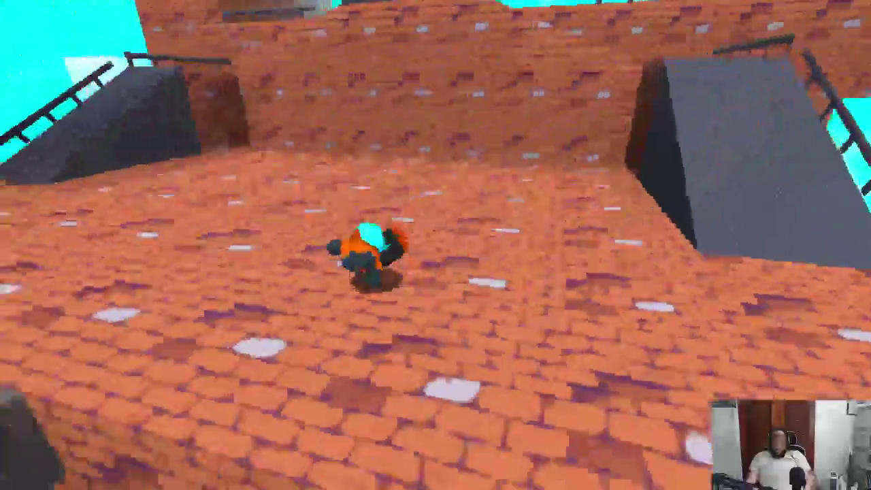
# - Keep running up ramps onto ledges and across brick platforms along the railing walkway
pyautogui.press('w')
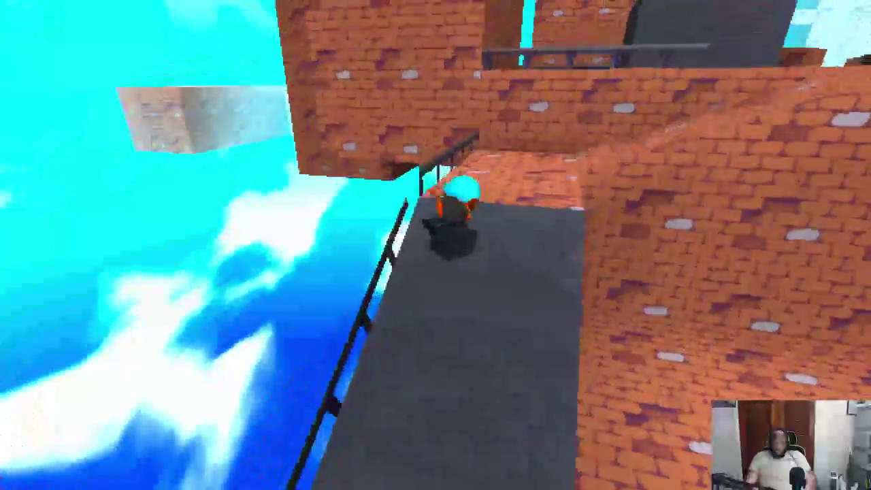
pyautogui.press('w')
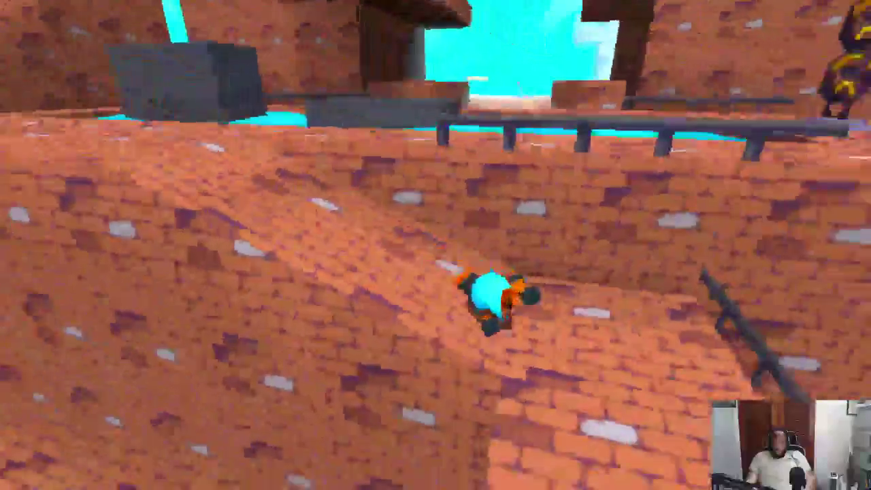
pyautogui.press('w')
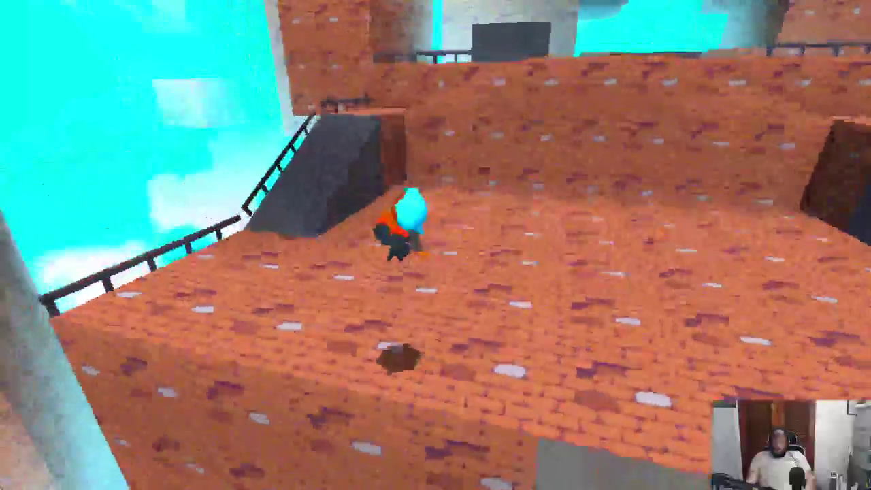
pyautogui.press('w')
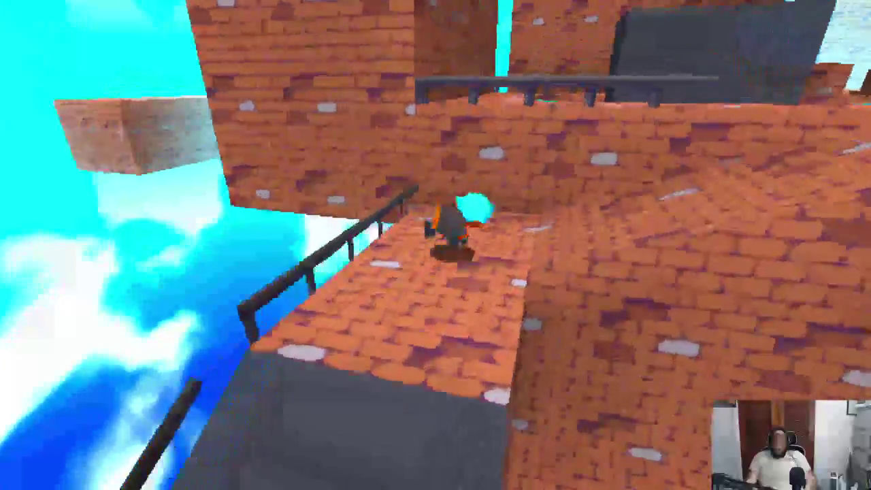
pyautogui.press('w')
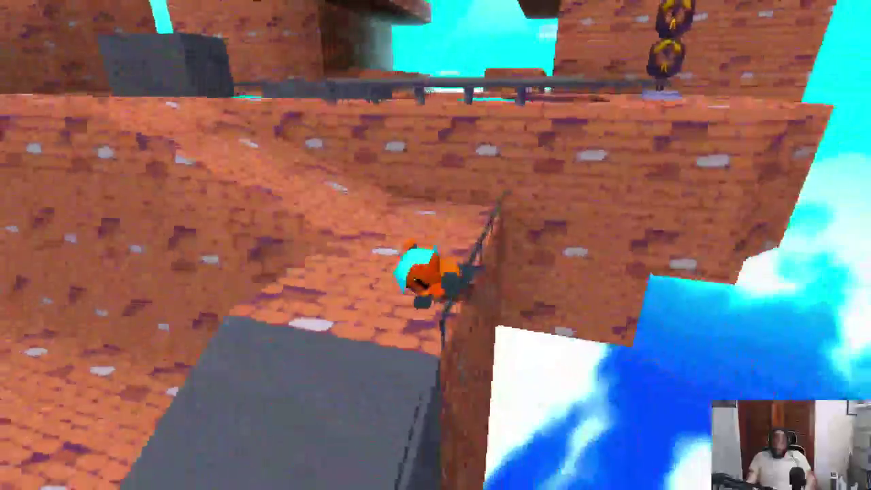
pyautogui.press('w')
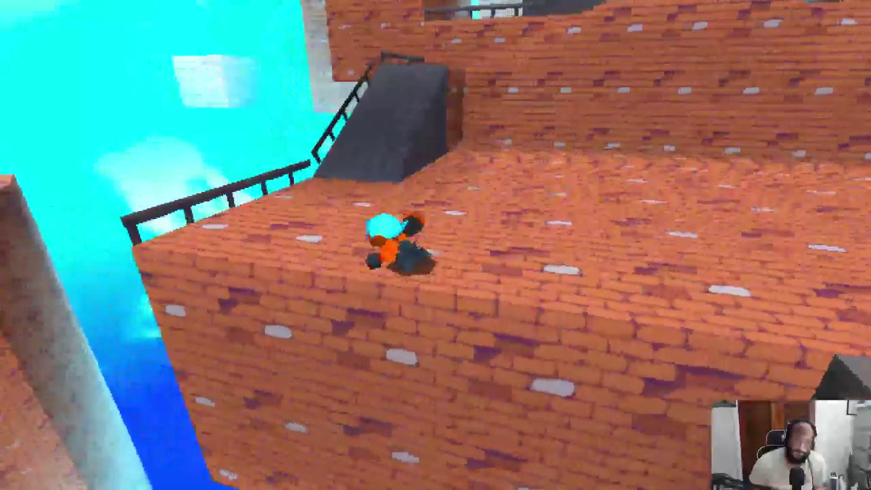
pyautogui.press('w')
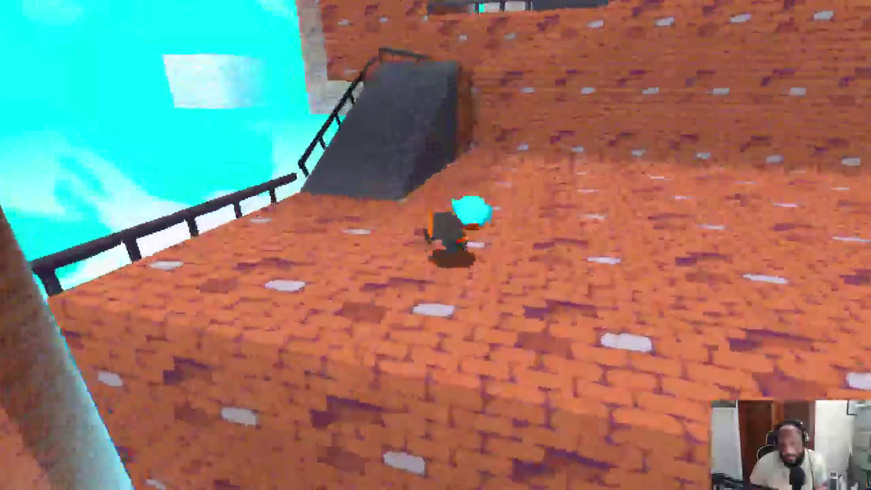
pyautogui.press('w')
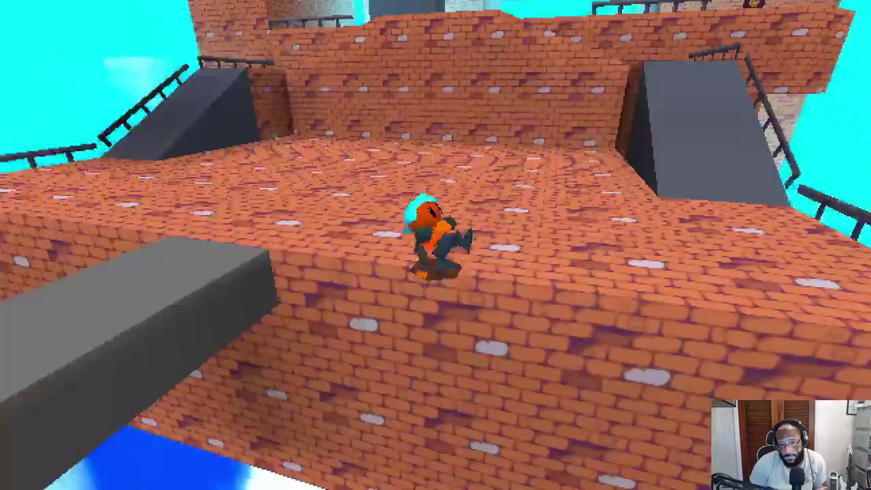
pyautogui.press('w')
pyautogui.press('w')
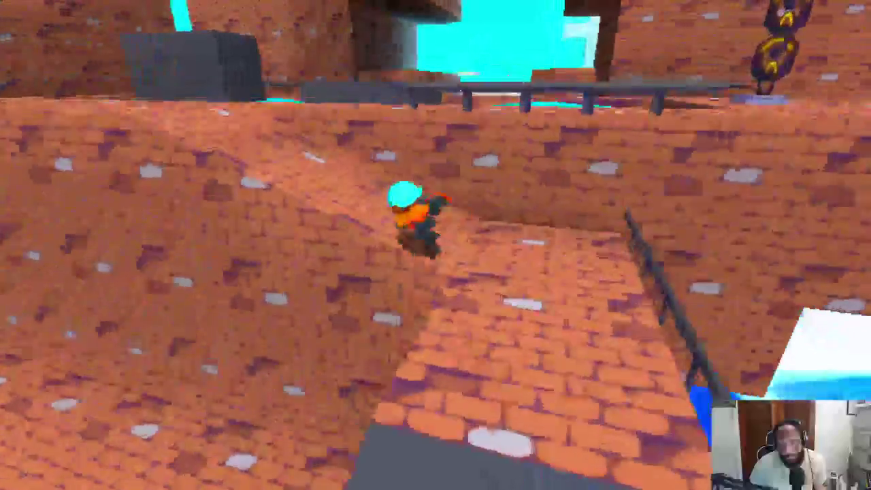
pyautogui.press('w')
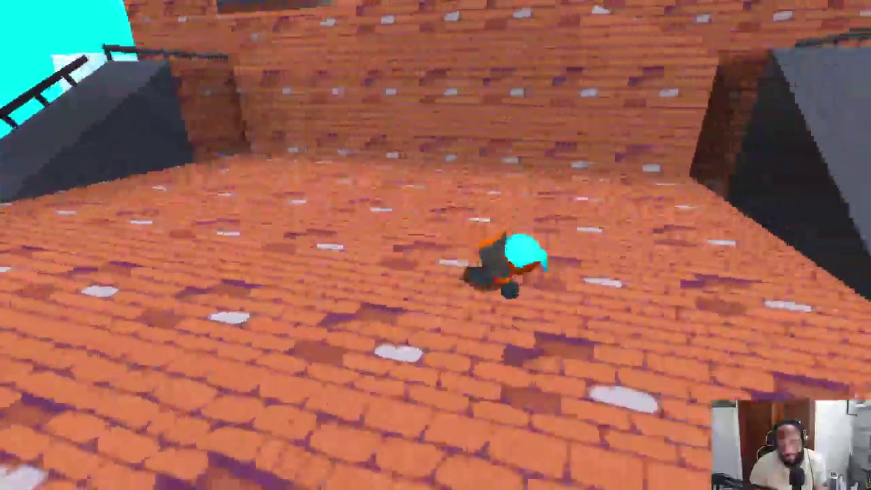
pyautogui.press('w')
pyautogui.press('w')
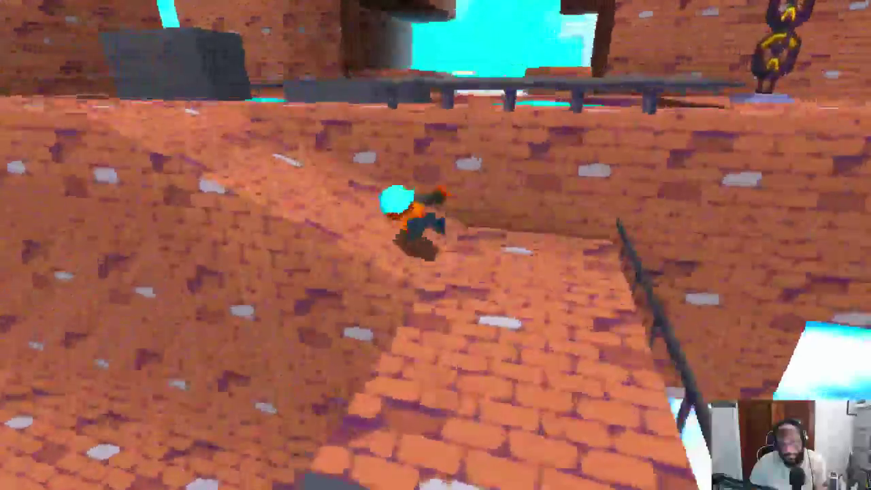
pyautogui.press('w')
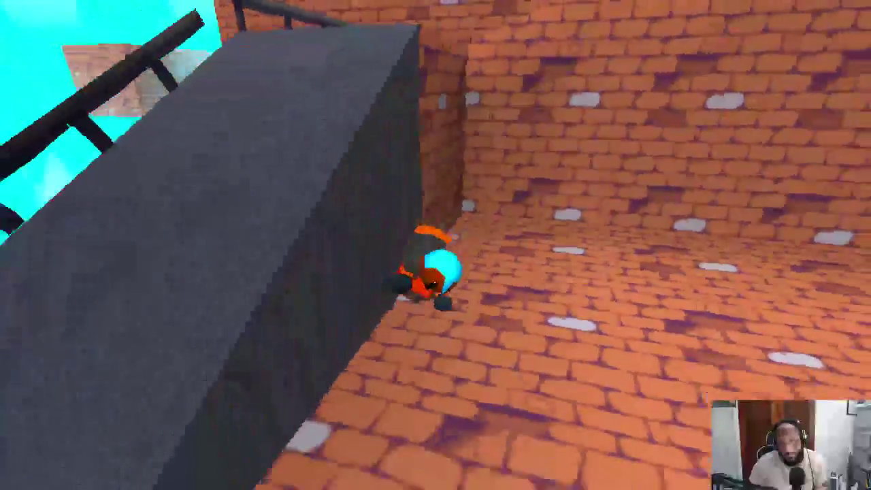
pyautogui.press('w')
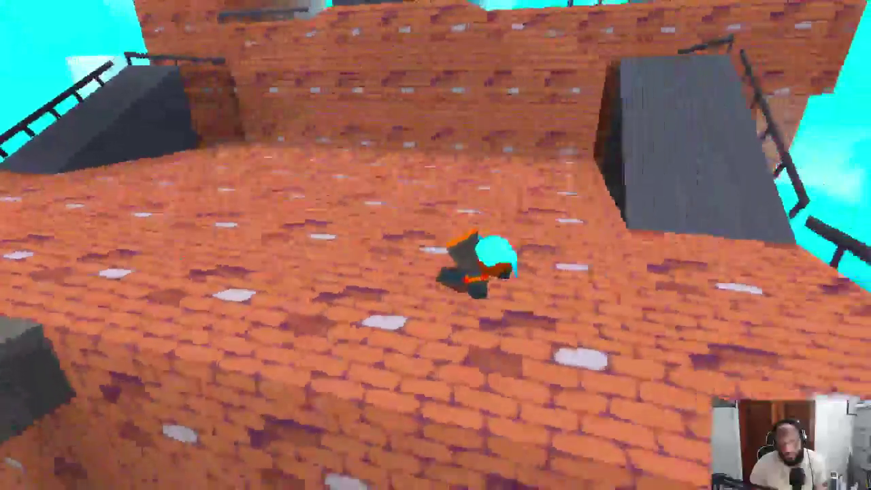
pyautogui.press('w')
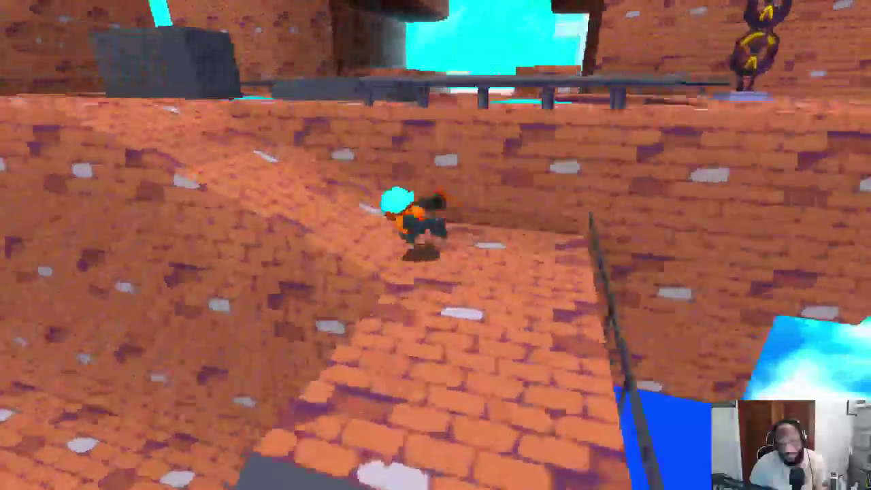
pyautogui.press('w')
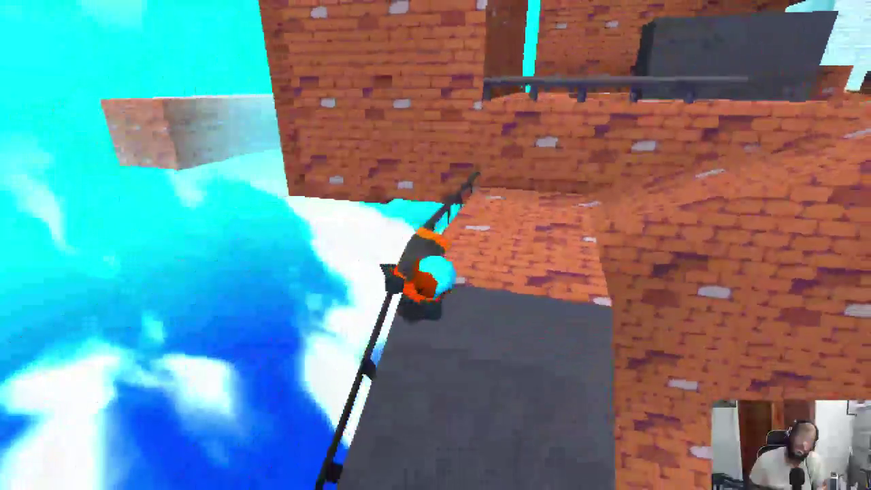
pyautogui.press('w')
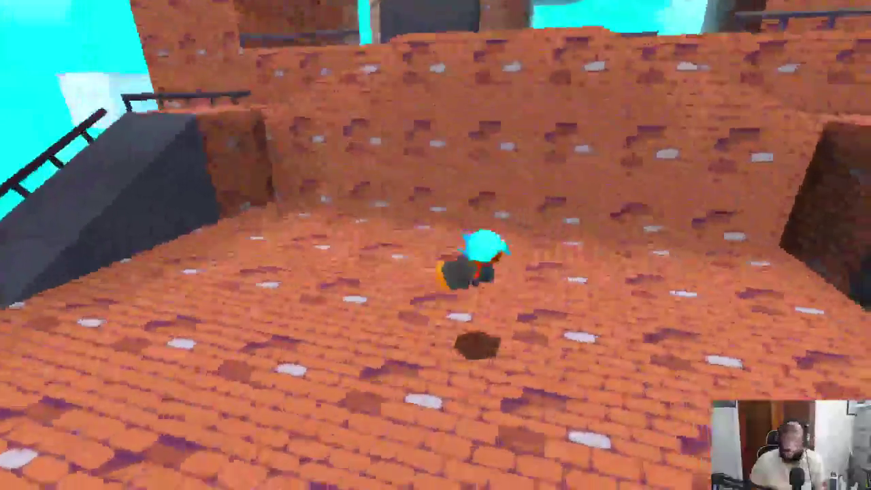
pyautogui.press('w')
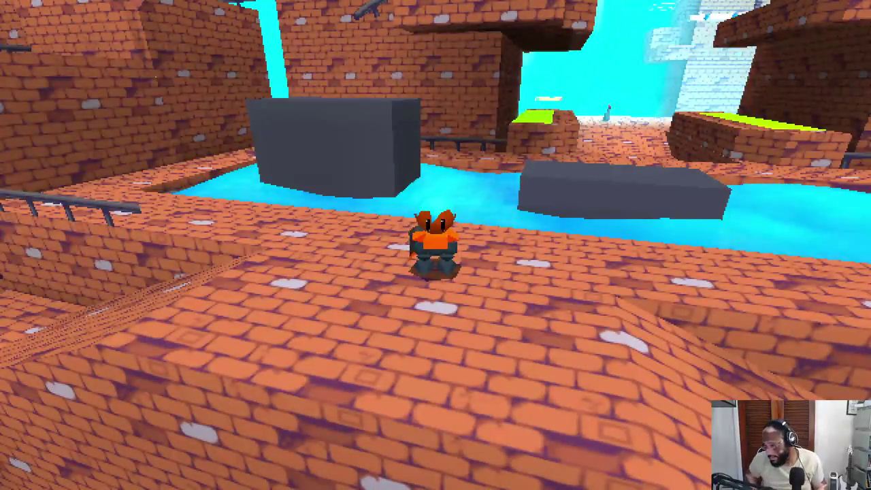
# - Briefly switch windows, then jump the gaps by the tower toward the blue and rainbow rings
pyautogui.hotkey('alt', 'Tab')
pyautogui.hotkey('alt', 'Tab')
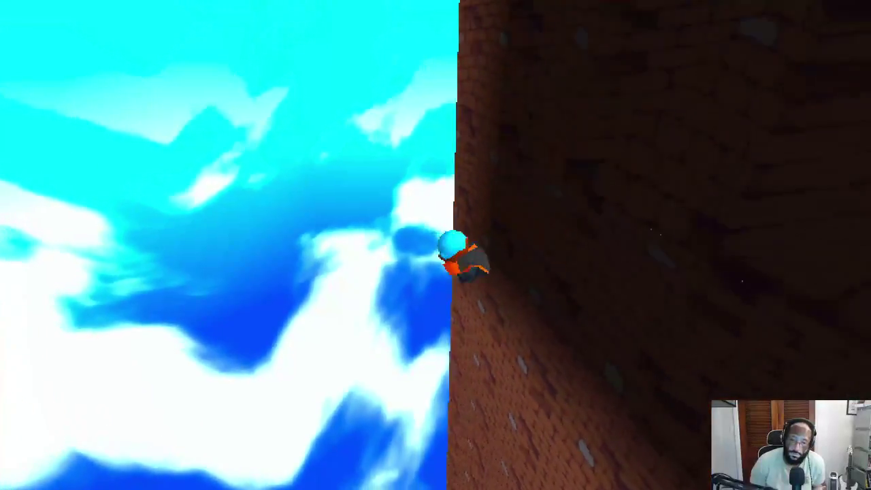
pyautogui.press('w')
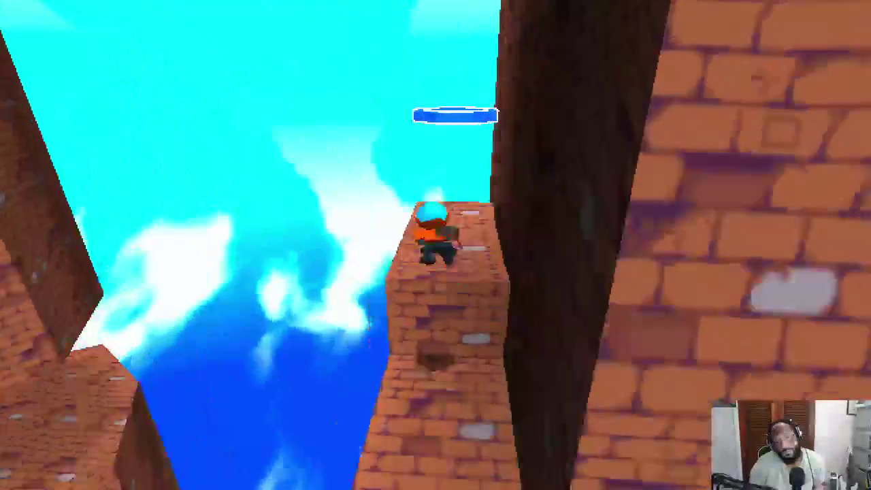
pyautogui.press('space')
pyautogui.press('w')
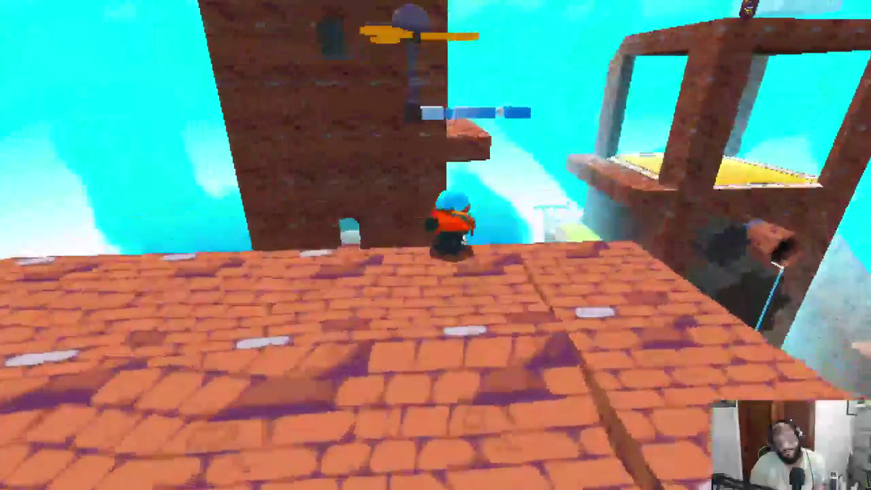
pyautogui.press('space')
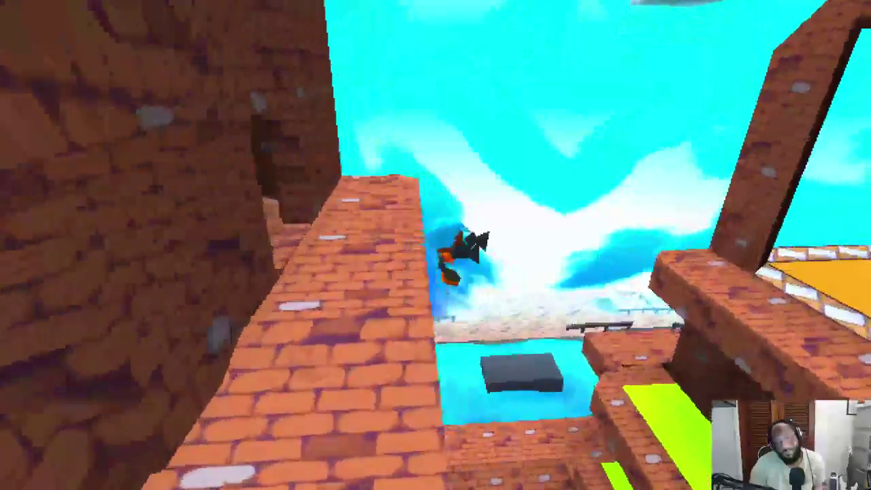
pyautogui.press('w')
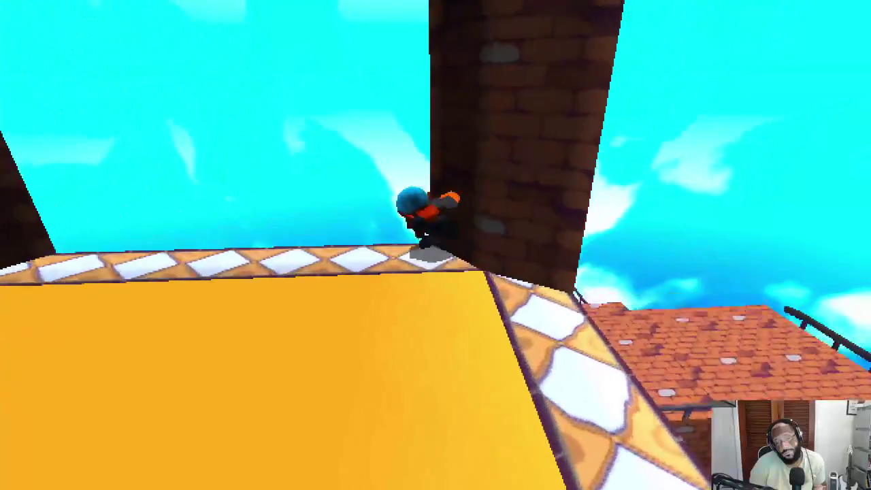
pyautogui.press('w')
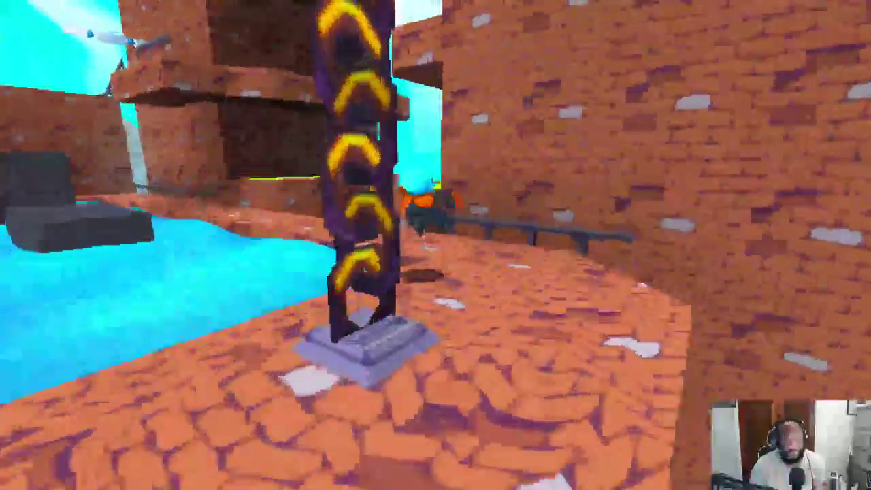
pyautogui.press('space')
pyautogui.press('w')
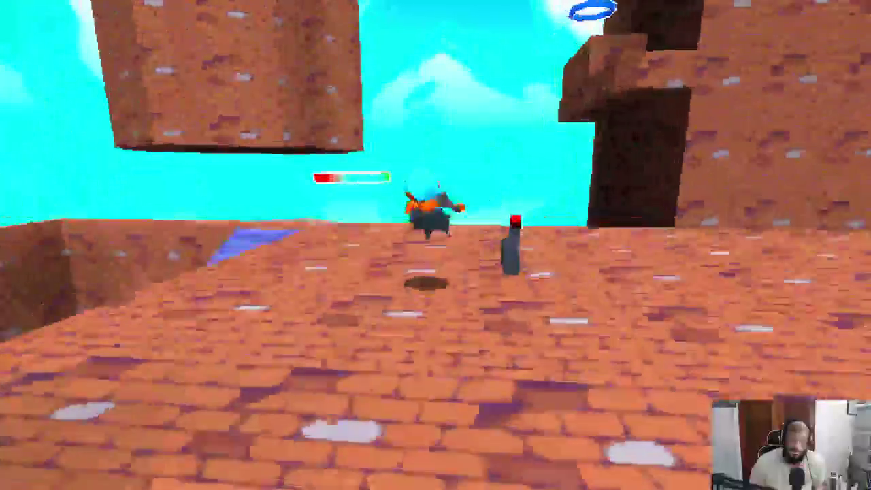
pyautogui.press('w')
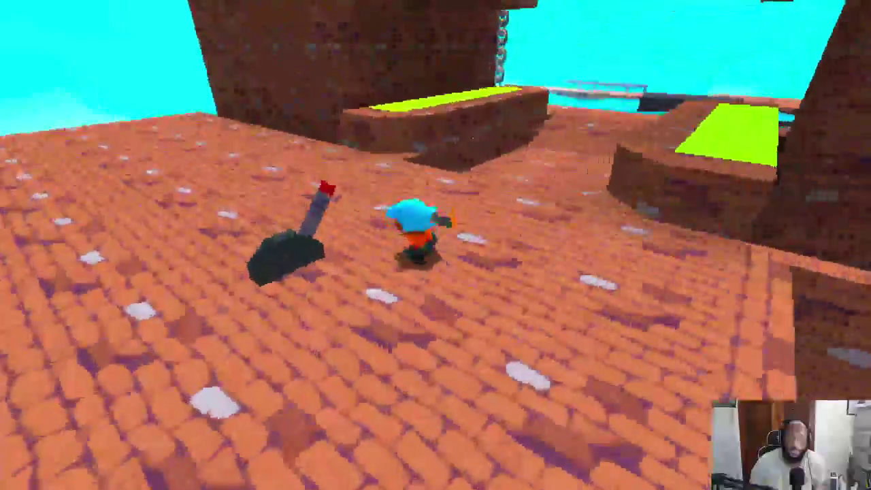
pyautogui.press('space')
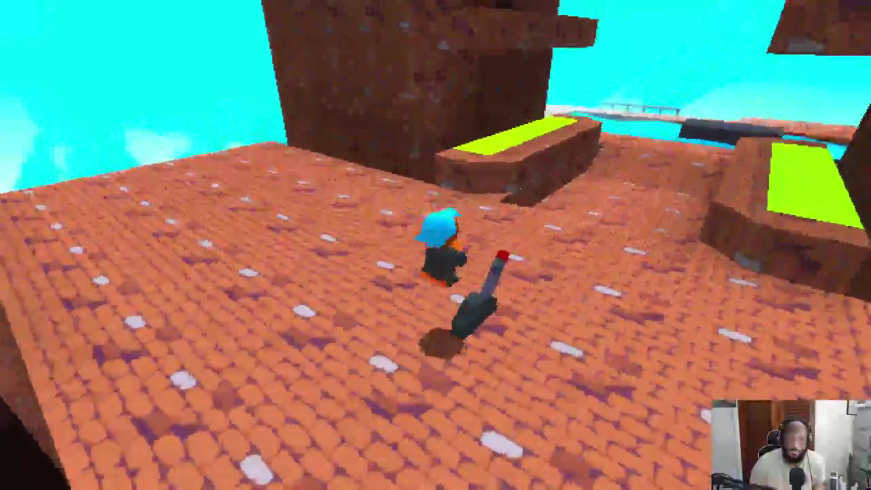
pyautogui.press('w')
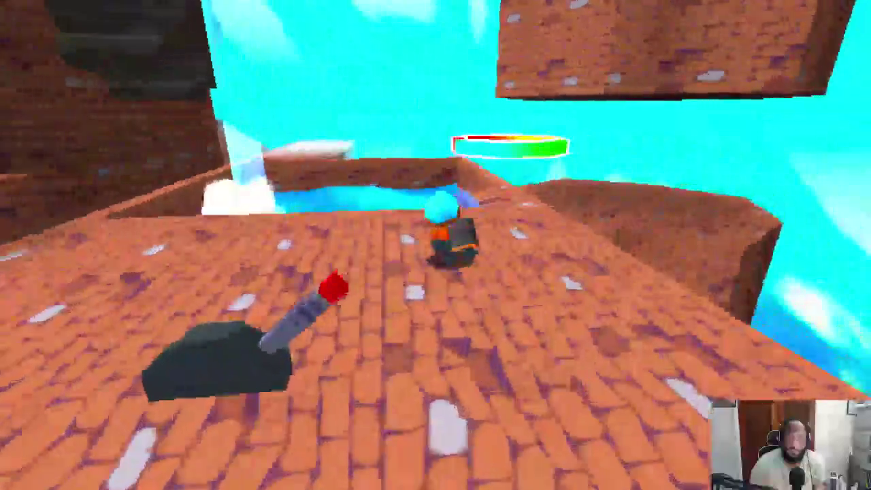
pyautogui.press('w')
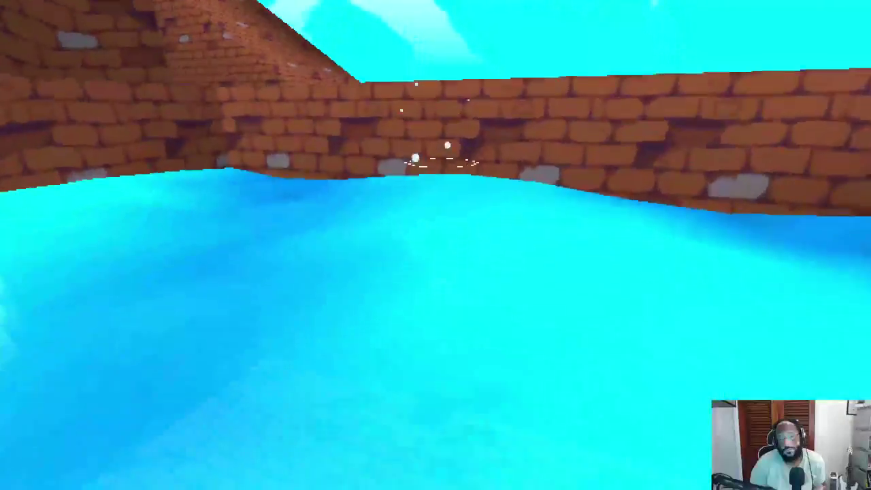
pyautogui.press('w')
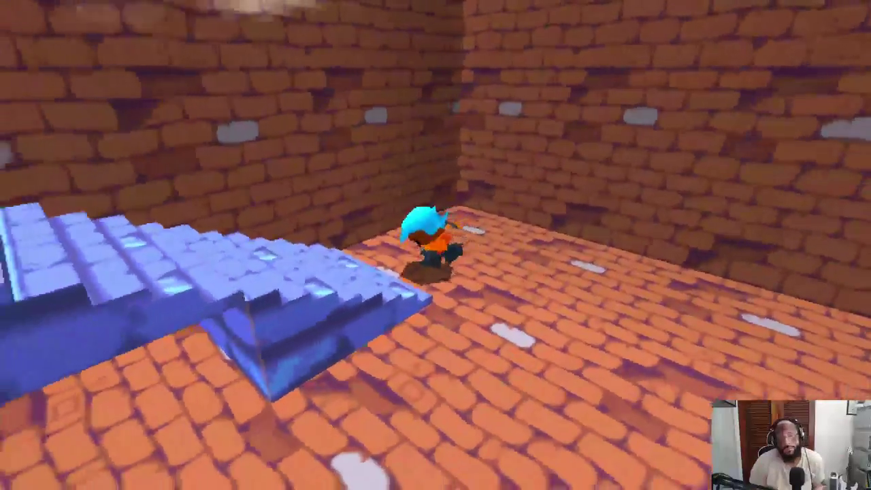
pyautogui.press('w')
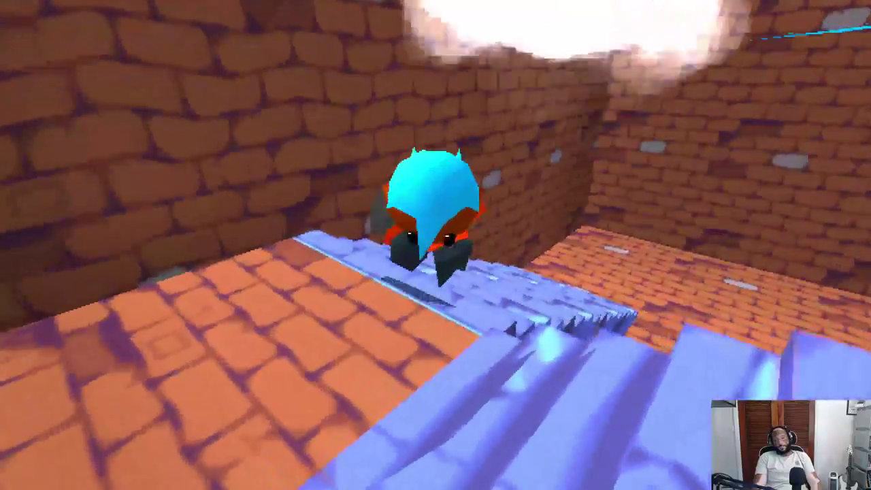
pyautogui.press('a')
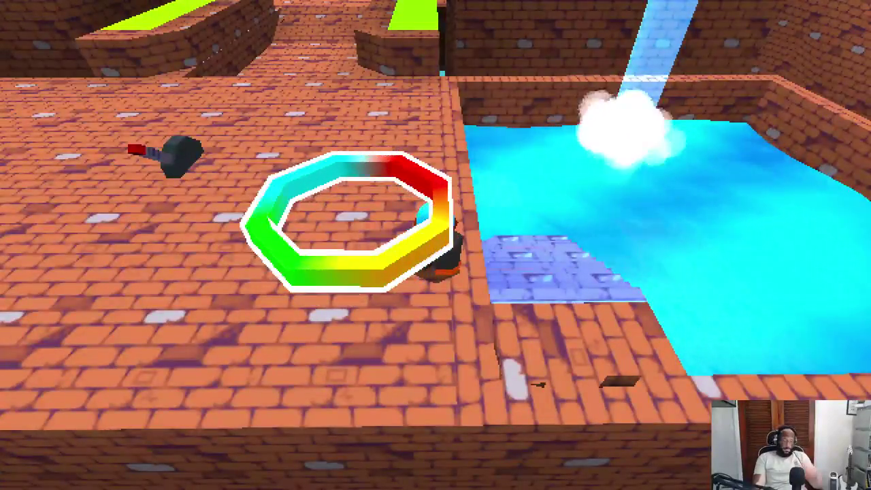
pyautogui.press('w')
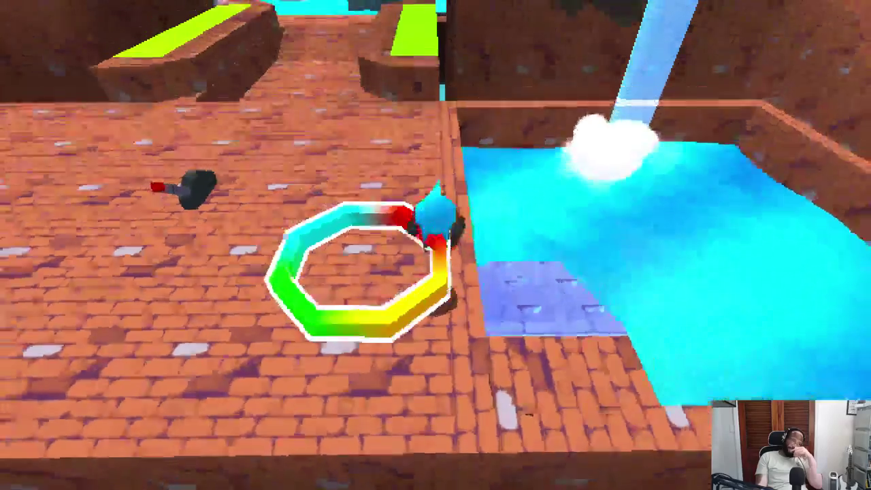
pyautogui.press('w')
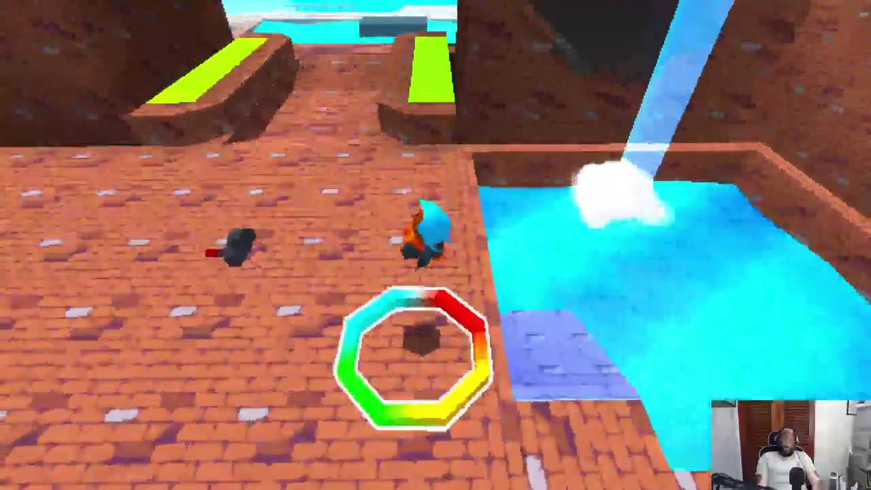
pyautogui.press('w')
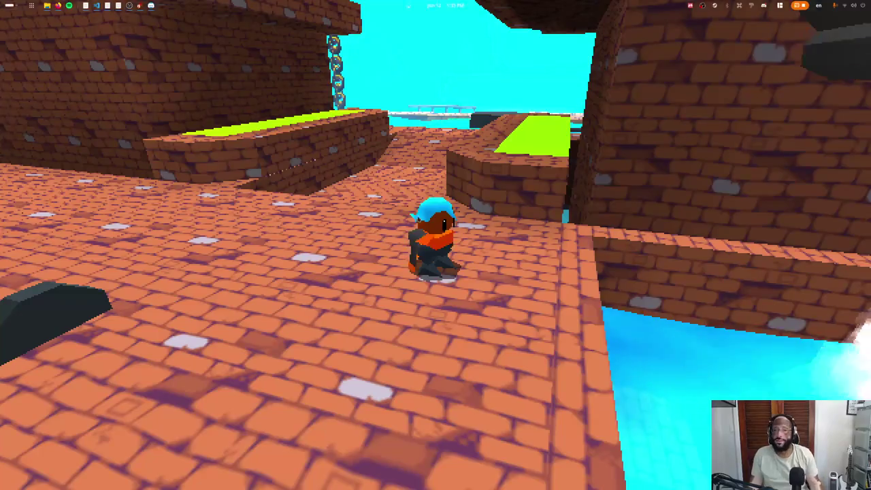
# - Back in Blender, reopen game.blend from recent files, saving first, and switch to the Layout workspace
pyautogui.press('super')
pyautogui.click(507, 320)
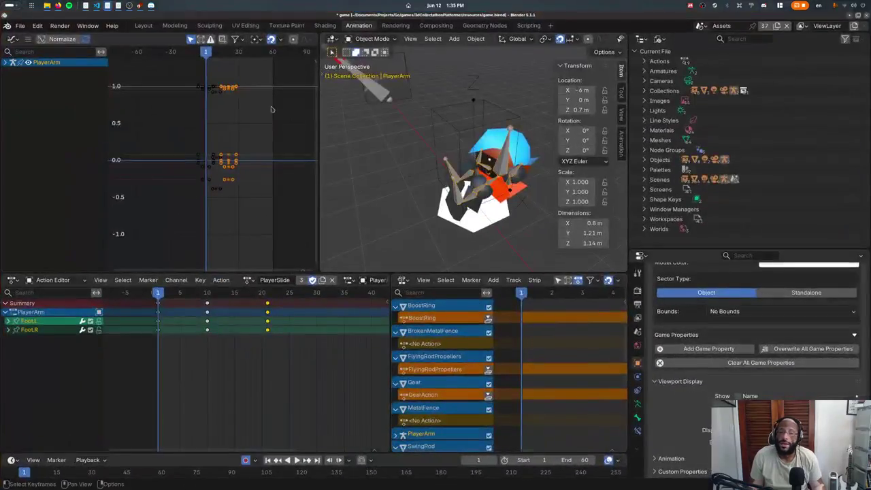
pyautogui.click(21, 26)
pyautogui.moveTo(45, 56)
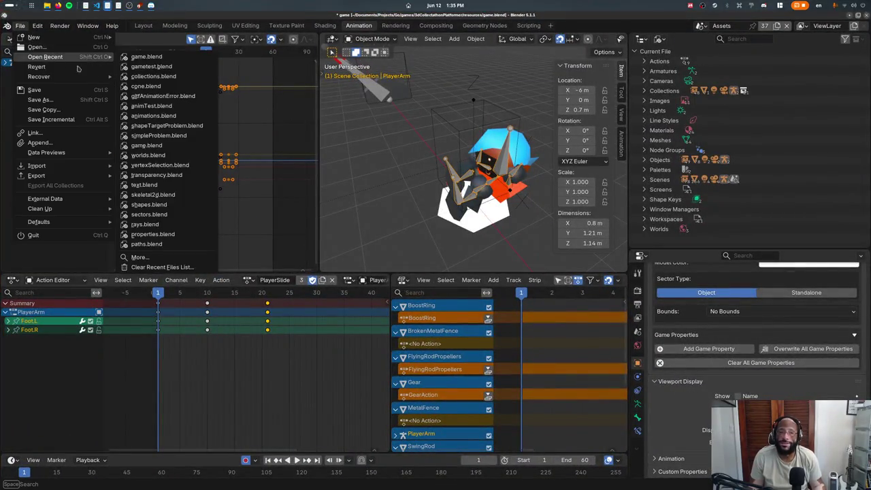
pyautogui.click(205, 56)
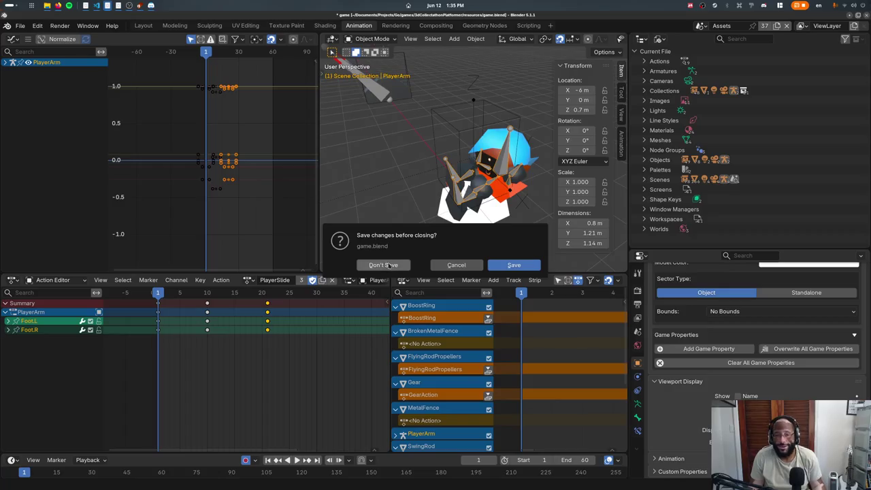
pyautogui.click(514, 265)
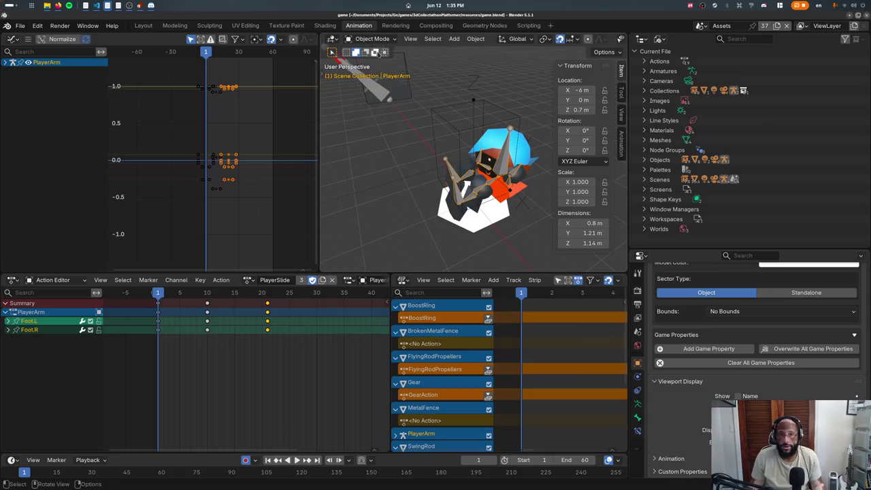
pyautogui.click(143, 26)
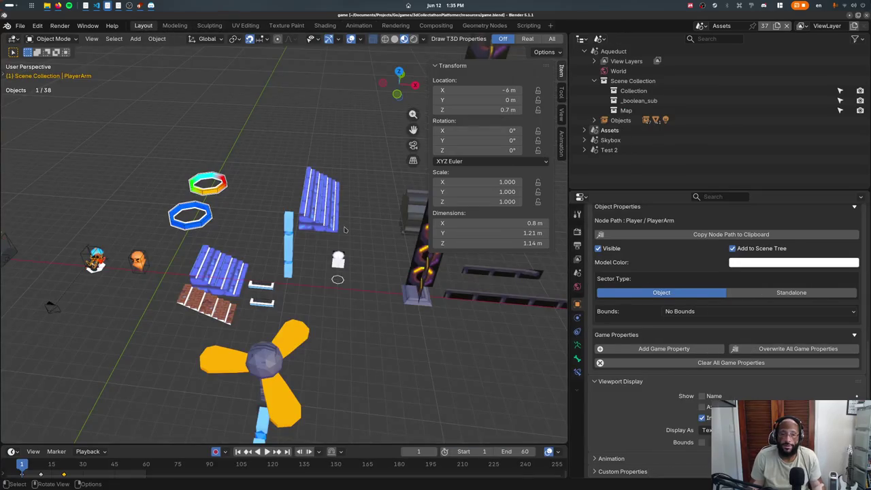
# - Add a new cube to the level using the F3 search 'add cube'
pyautogui.scroll(-3, 343, 230)
pyautogui.scroll(2, 344, 230)
pyautogui.scroll(2, 272, 217)
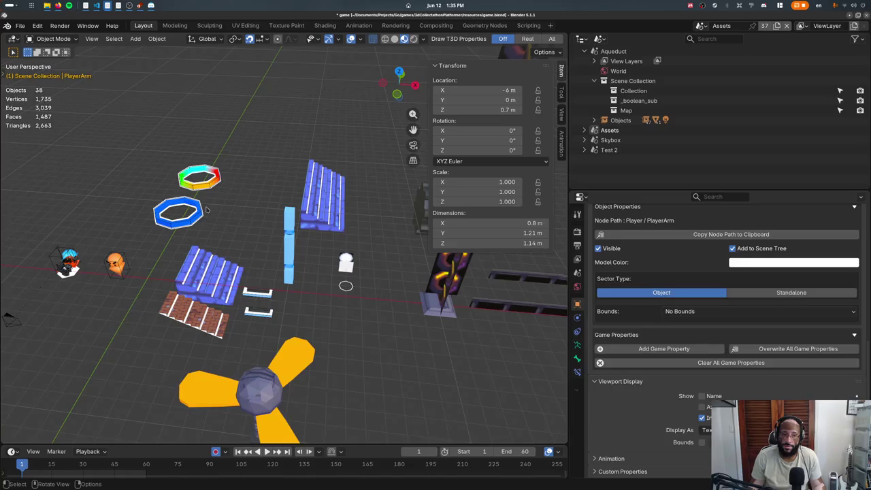
pyautogui.click(203, 212)
pyautogui.click(203, 212)
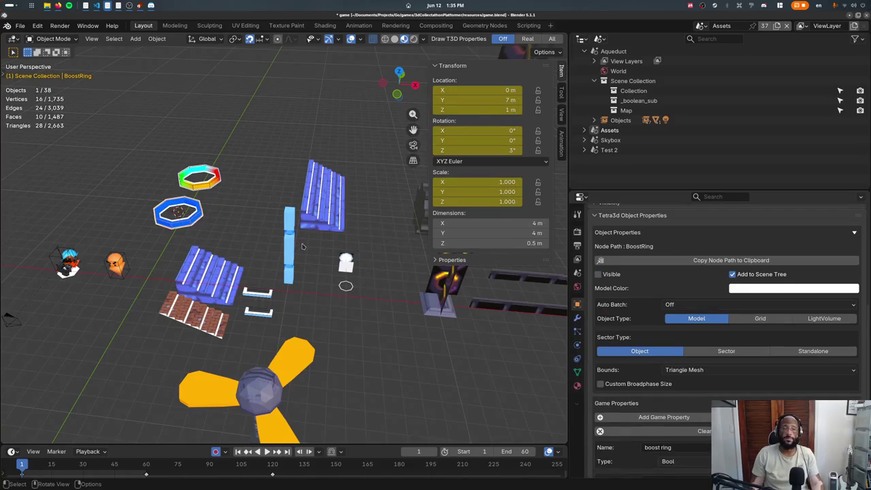
pyautogui.press('F3')
pyautogui.write('add cu')
pyautogui.press('Return')
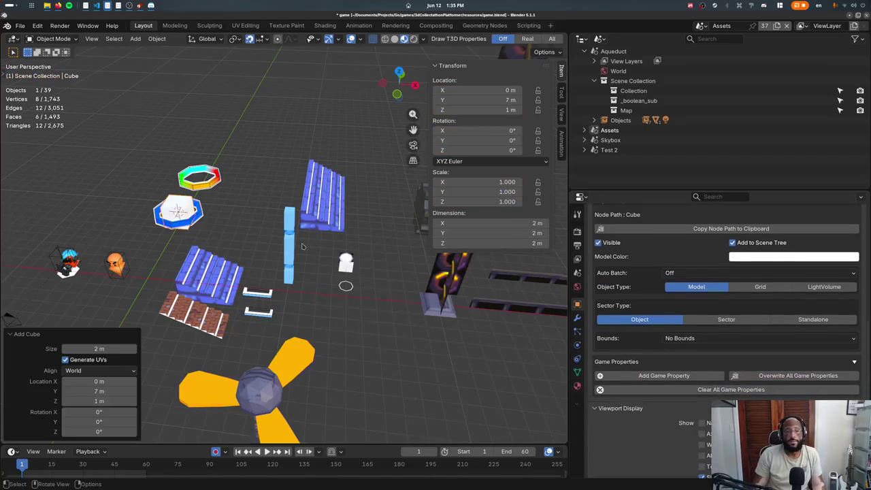
# - Move the new cube along Y to 0 m, undoing and redoing the move
pyautogui.press('g')
pyautogui.press('y')
pyautogui.click(250, 294)
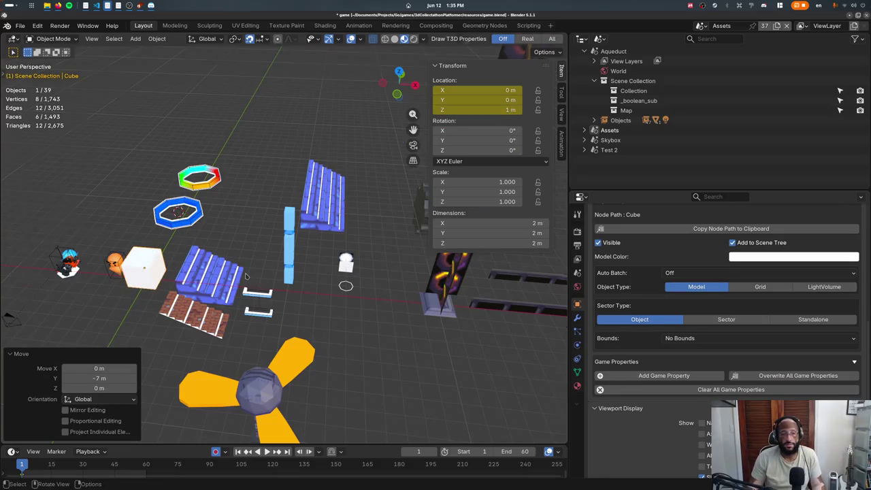
pyautogui.press('KP_7')
pyautogui.hotkey('ctrl', 'z')
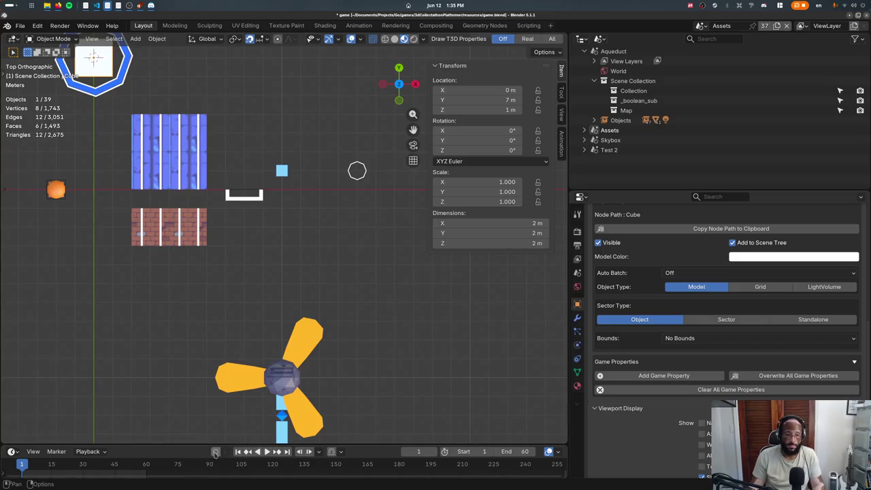
pyautogui.hotkey('ctrl', 'shift', 'z')
pyautogui.moveTo(251, 377); pyautogui.dragTo(202, 302, button='middle')
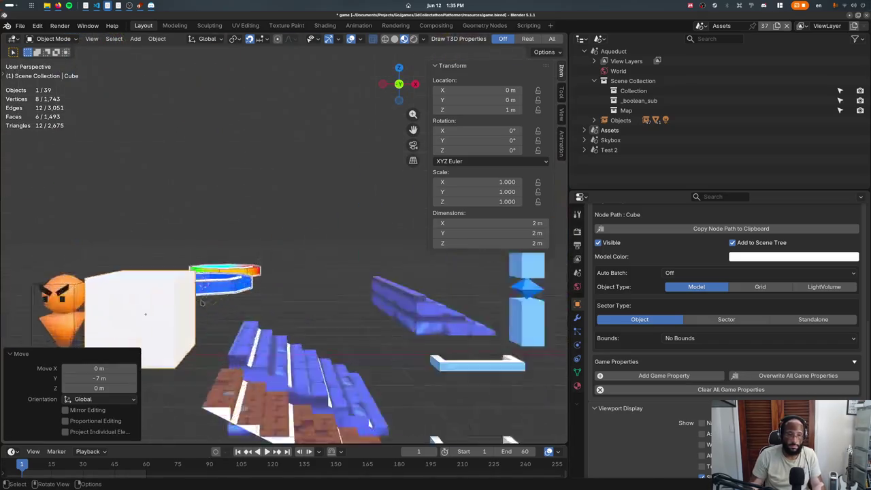
pyautogui.press('KP_1')
pyautogui.scroll(-8, 204, 300)
pyautogui.scroll(-3, 203, 300)
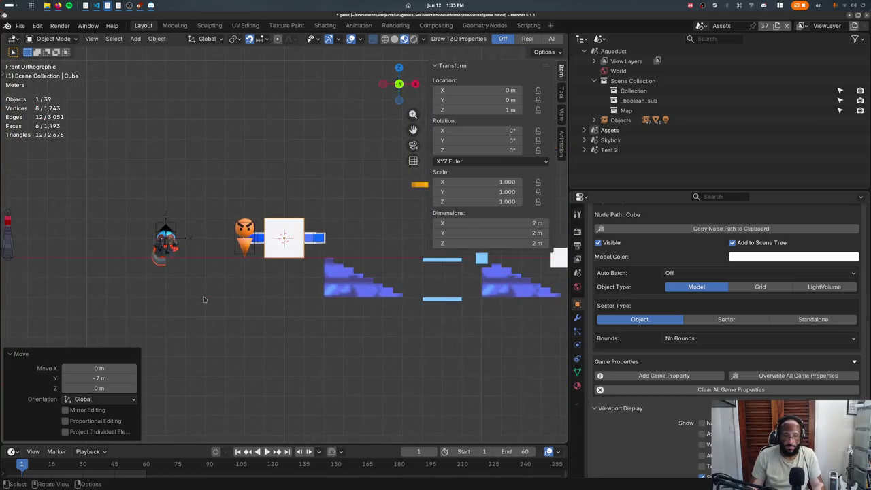
# - Place the cube at X −10 m and Z 1 m, then enter Edit Mode
pyautogui.press('g')
pyautogui.click(566, 321)
pyautogui.press('g')
pyautogui.press('z')
pyautogui.click(357, 284)
pyautogui.press('Tab')
# - Scale the cube mesh to 0.5 and switch to wireframe shading
pyautogui.write('s0.5')
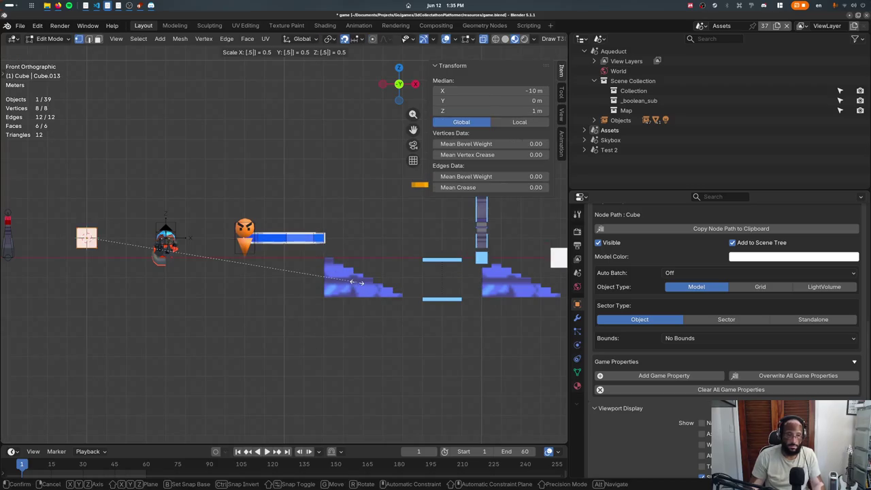
pyautogui.press('Return')
pyautogui.press('KP_Decimal')
pyautogui.scroll(2, 356, 282)
pyautogui.scroll(-2, 356, 282)
pyautogui.press('z')
pyautogui.click(28, 286)
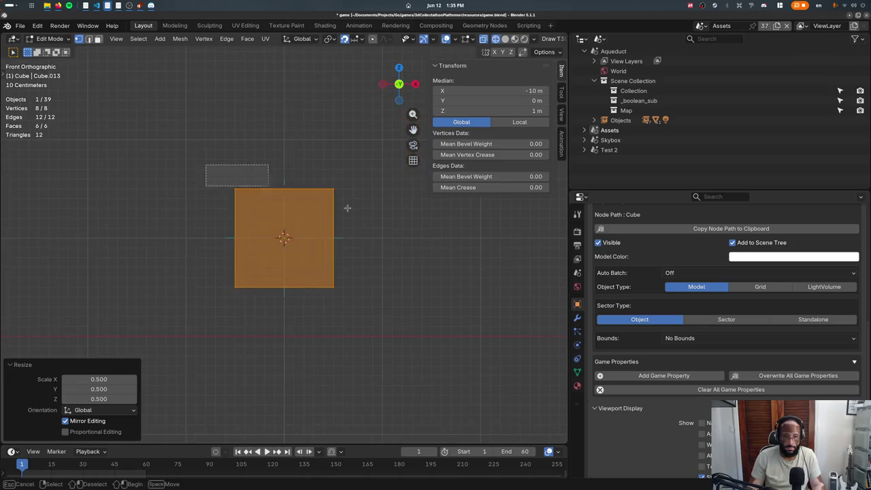
# - Merge the cube's top vertices at center into a single pyramid apex
pyautogui.click(314, 193)
pyautogui.press('m')
pyautogui.click(253, 212)
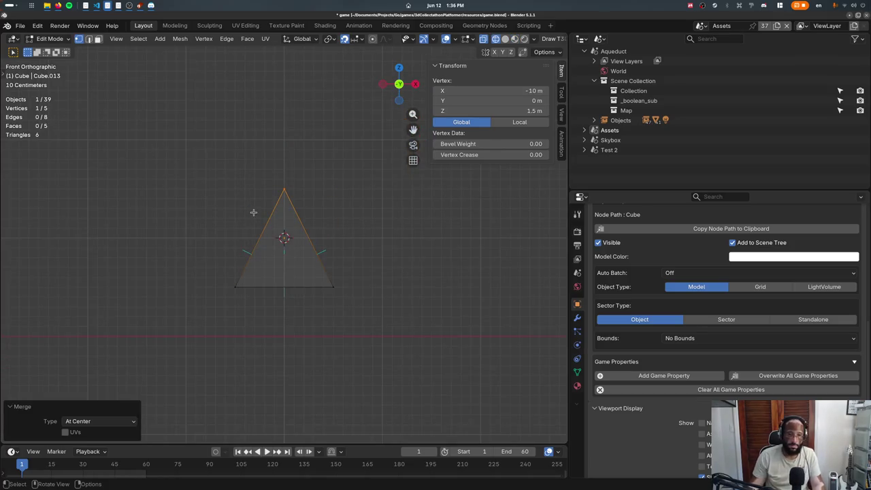
pyautogui.moveTo(207, 267); pyautogui.dragTo(422, 372)
pyautogui.moveTo(423, 372); pyautogui.dragTo(239, 182, button='middle')
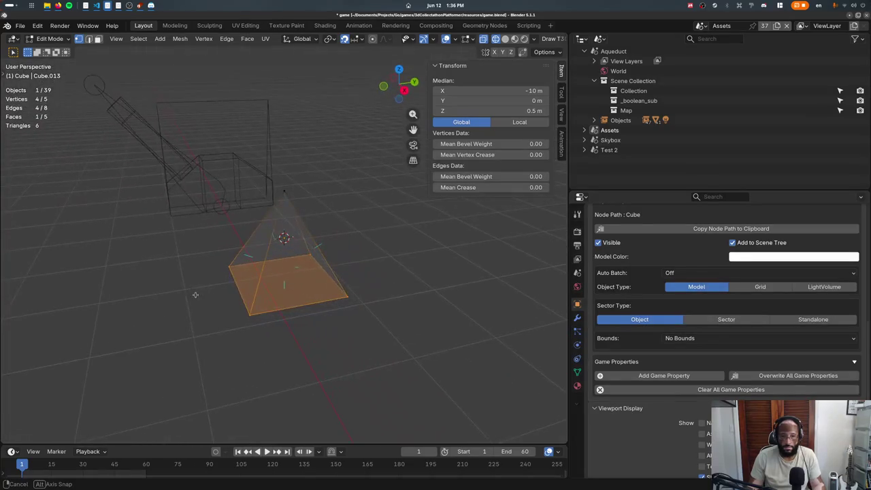
pyautogui.press('KP_1')
# - Extrude all faces, scale them by 1.1 and push them out 0.111 m
pyautogui.press('a')
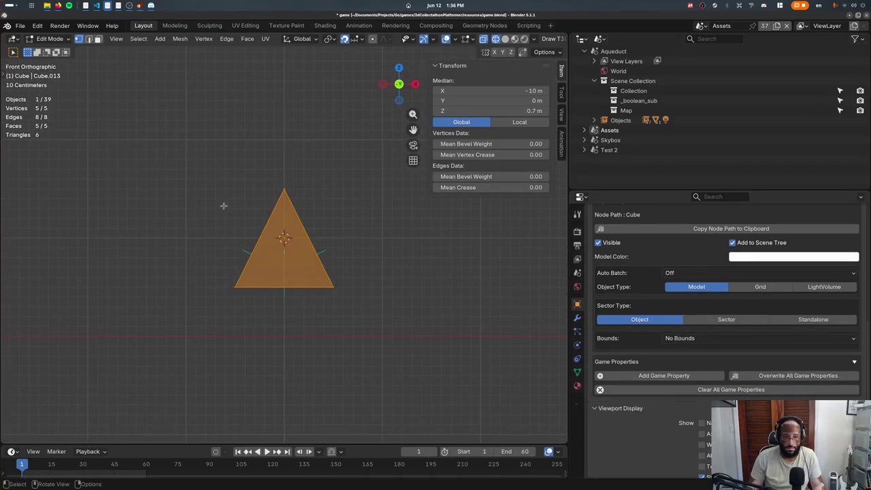
pyautogui.press('e')
pyautogui.press('s')
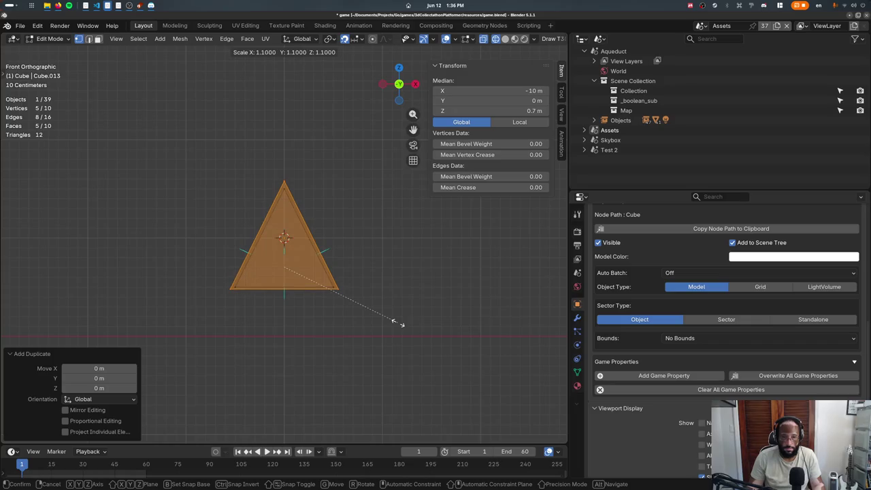
pyautogui.click(401, 321)
pyautogui.hotkey('alt', 's')
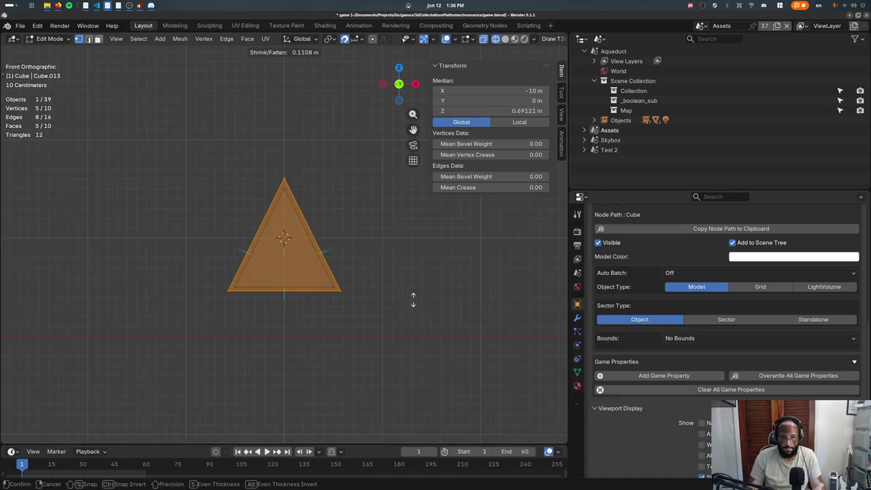
pyautogui.click(323, 298)
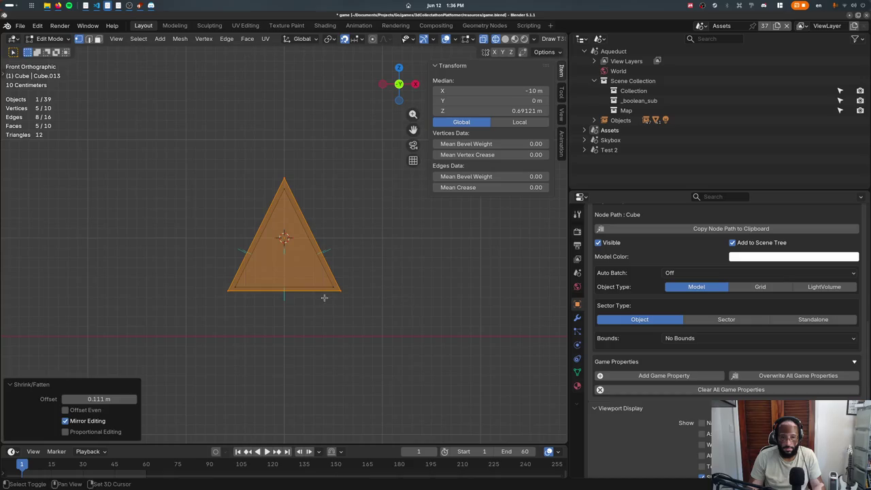
# - Lower the base face 0.1 m and shift the bottom-left vertices 0.1 m outward
pyautogui.click(324, 293)
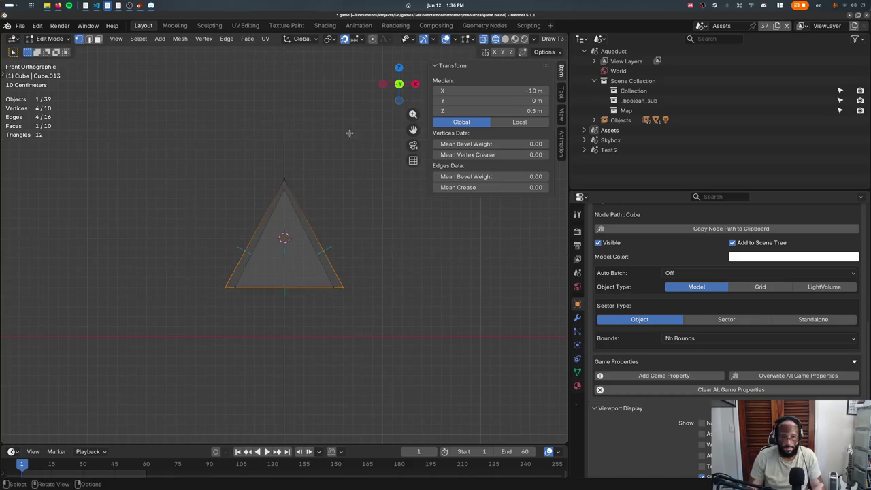
pyautogui.press('g')
pyautogui.press('z')
pyautogui.click(346, 177)
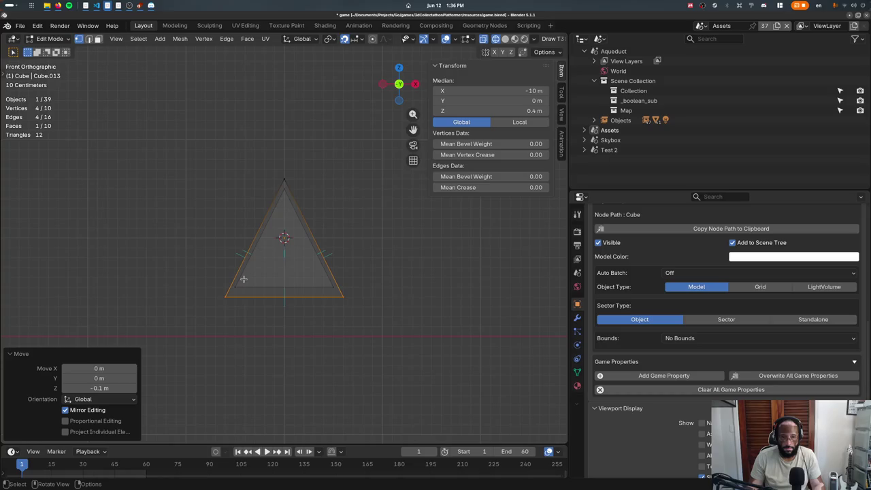
pyautogui.moveTo(242, 282); pyautogui.dragTo(257, 307)
pyautogui.press('l')
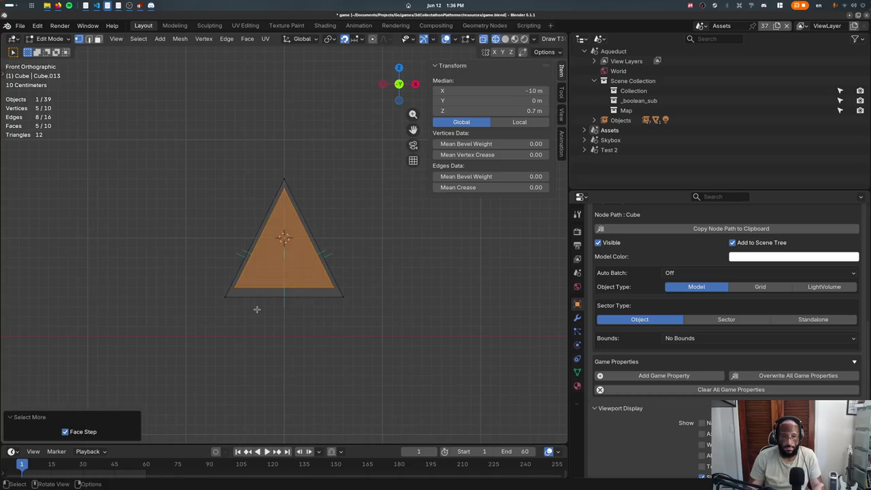
pyautogui.moveTo(213, 295); pyautogui.dragTo(249, 311)
pyautogui.press('g')
pyautogui.click(244, 313)
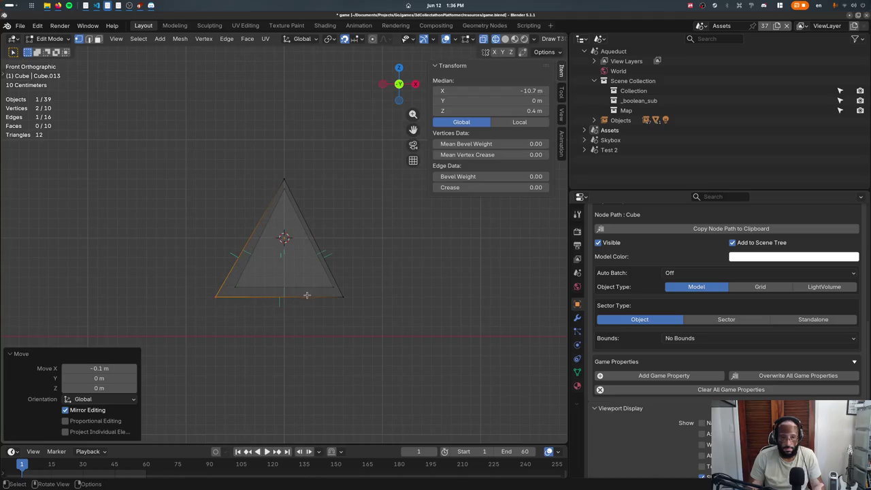
# - Return to solid shading and view the pyramid in perspective
pyautogui.press('Tab')
pyautogui.hotkey('shift', 'z')
pyautogui.press('z')
pyautogui.click(360, 352)
pyautogui.moveTo(359, 352); pyautogui.dragTo(531, 379, button='middle')
pyautogui.press('Tab')
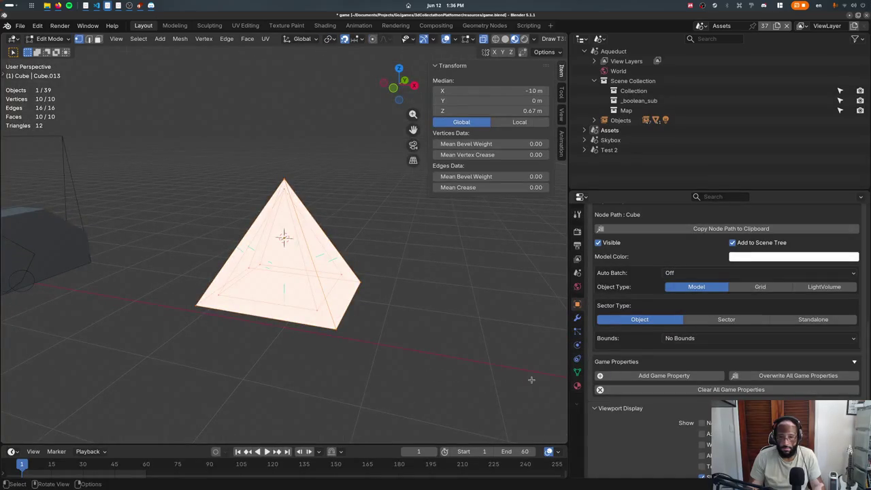
# - Assign the VertexColor material to the pyramid in the Material tab
pyautogui.click(578, 386)
pyautogui.click(595, 272)
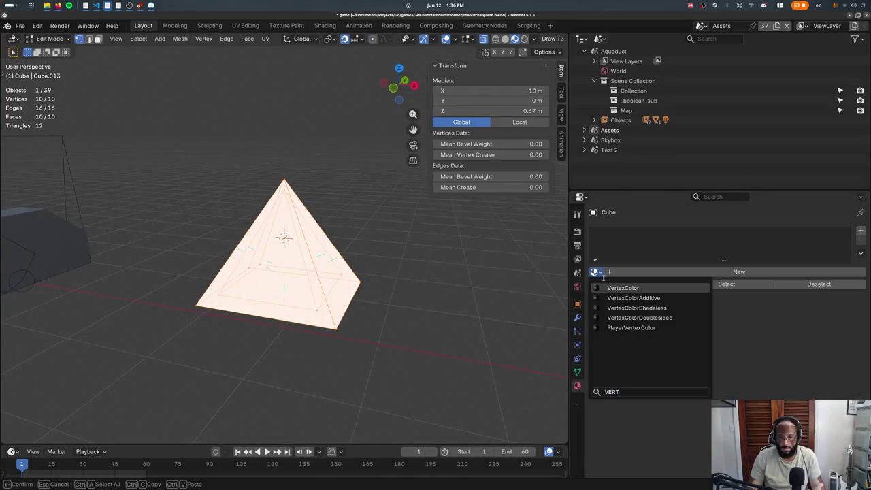
pyautogui.click(603, 286)
pyautogui.click(293, 185)
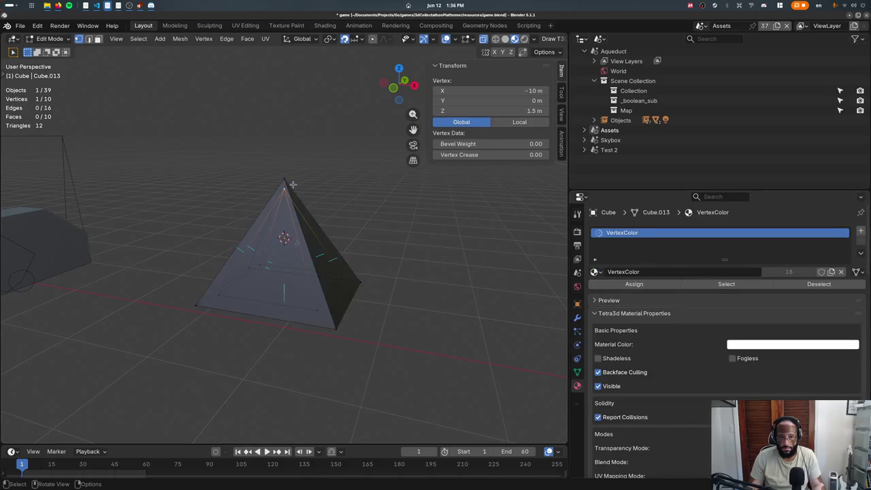
pyautogui.press('ctrl+KP_Add')
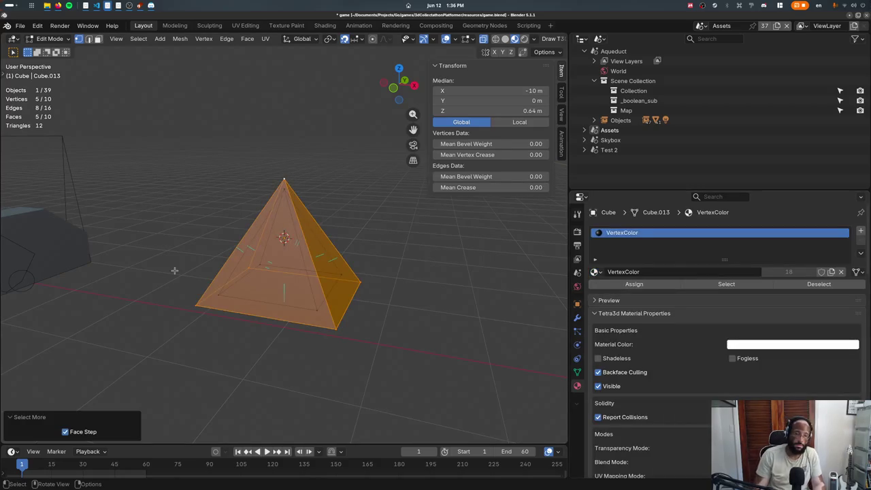
pyautogui.press('Tab')
pyautogui.press('Tab')
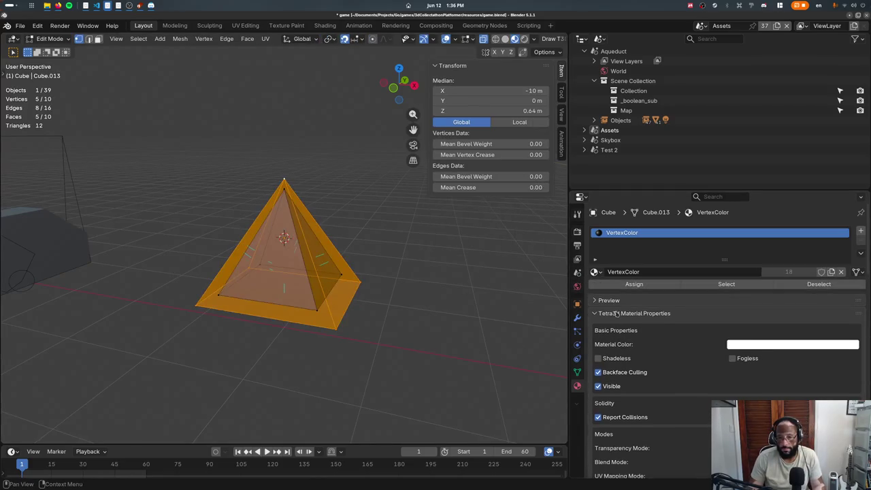
# - Switch the material to VertexColorShadeless and enter Vertex Paint mode
pyautogui.click(595, 272)
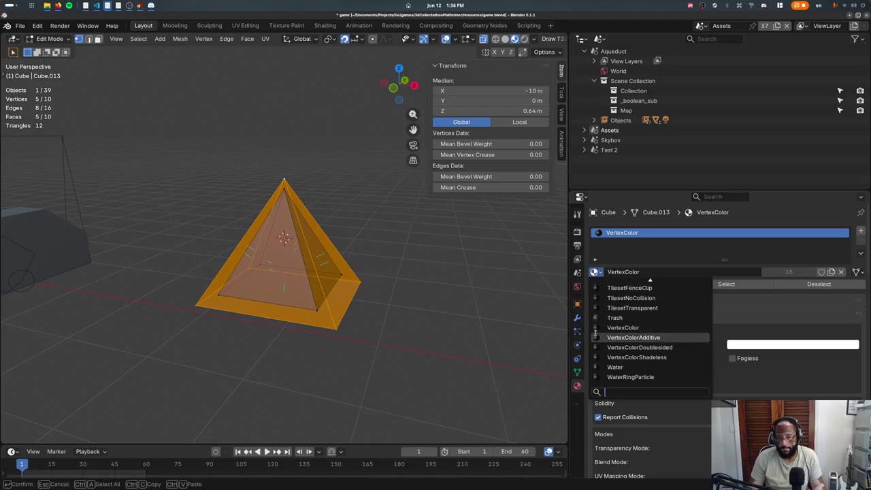
pyautogui.click(614, 358)
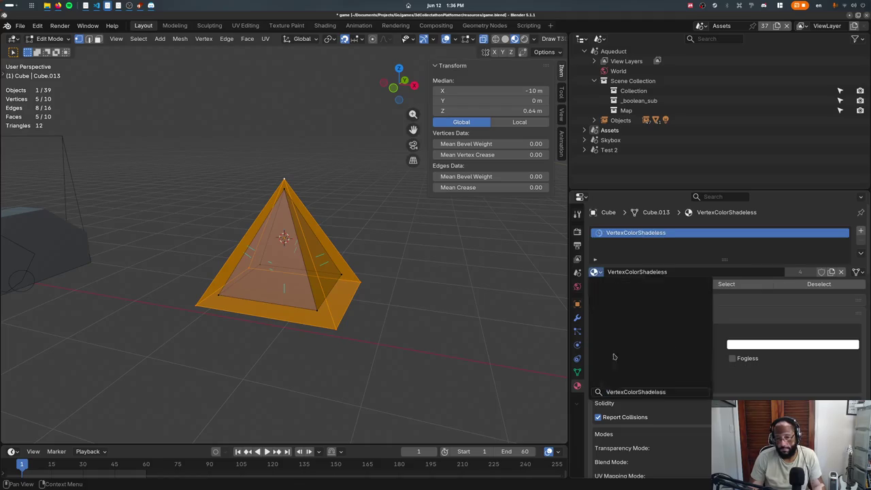
pyautogui.press('Tab')
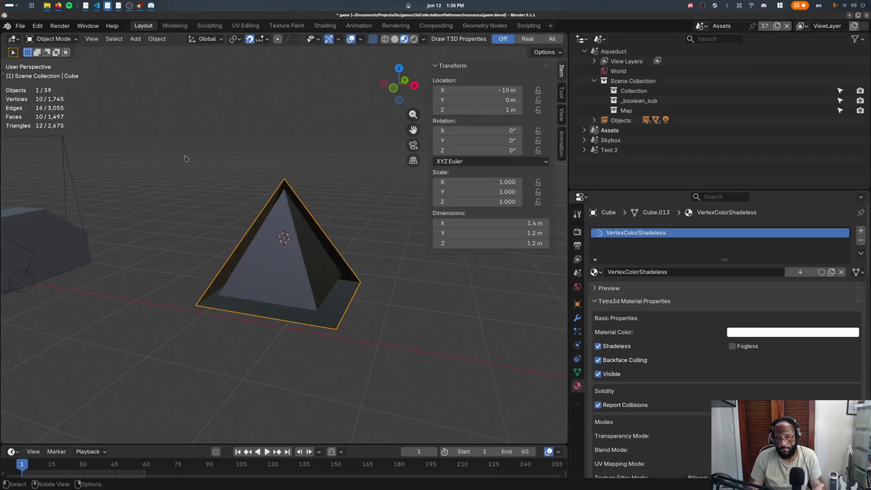
pyautogui.press('Tab')
pyautogui.click(51, 39)
pyautogui.click(56, 71)
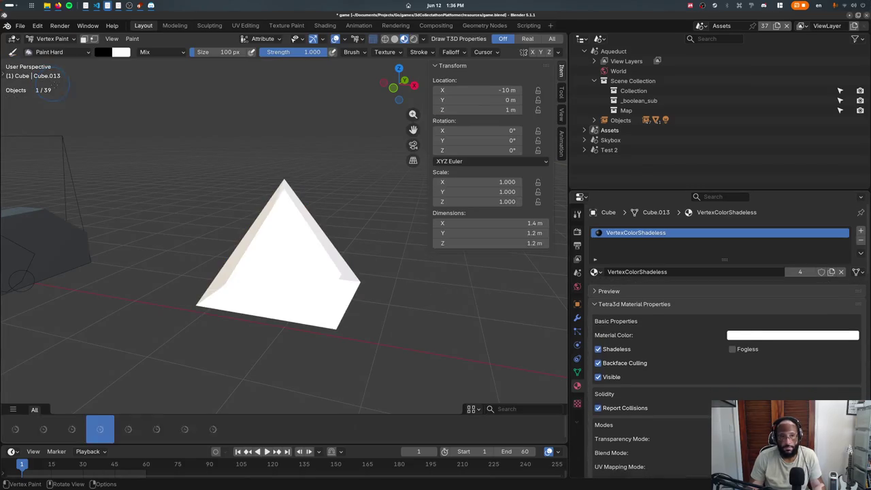
# - Fill the inner pyramid faces with bright blue using face masking, then save
pyautogui.press('Tab')
pyautogui.click(287, 206)
pyautogui.press('ctrl+KP_Add')
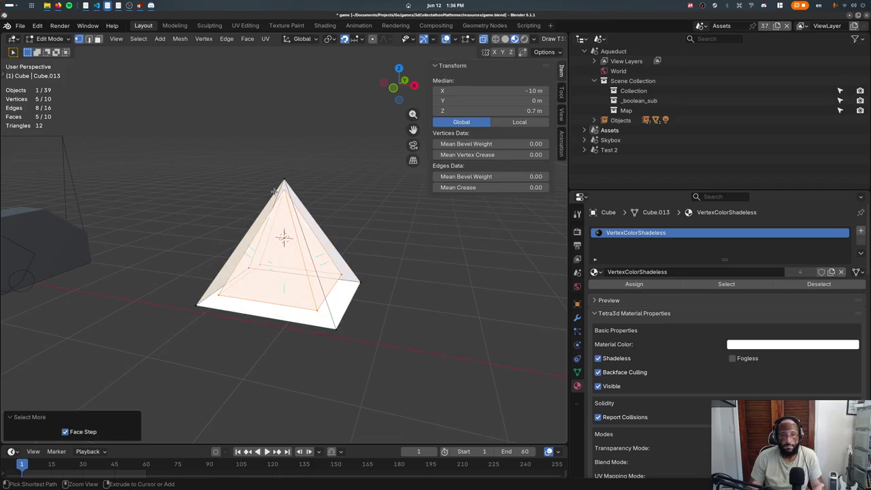
pyautogui.click(121, 52)
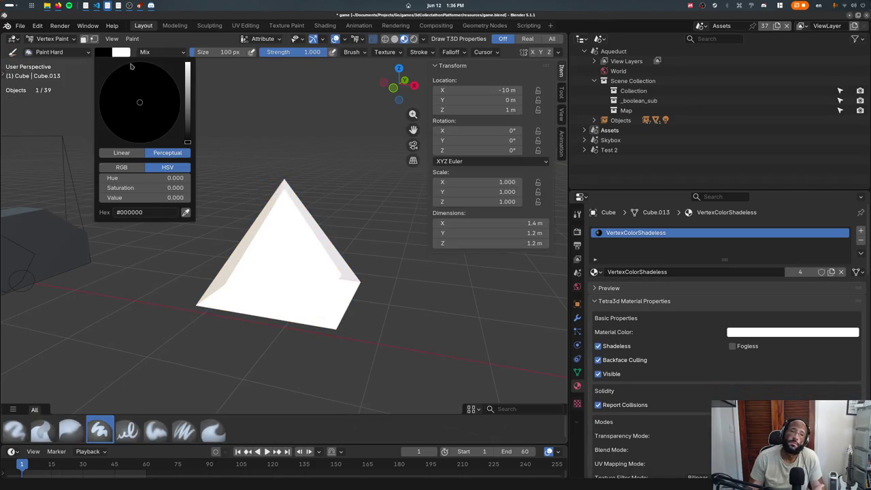
pyautogui.moveTo(189, 62); pyautogui.dragTo(188, 63)
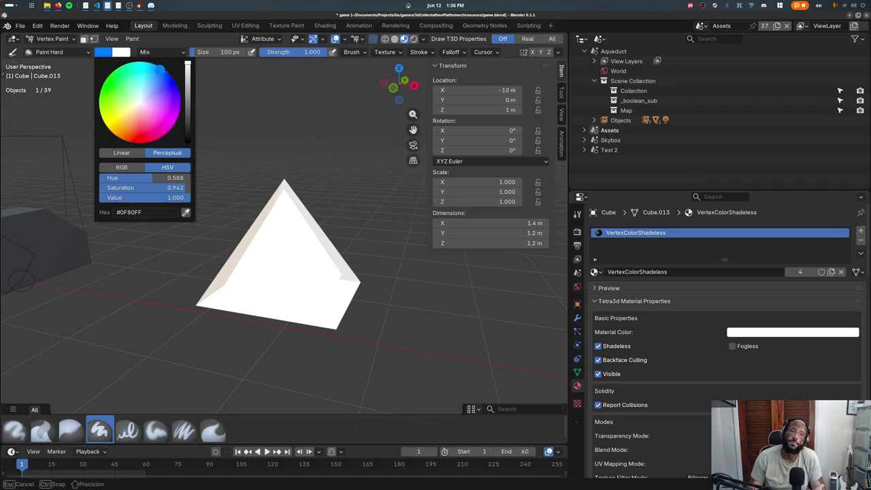
pyautogui.click(83, 39)
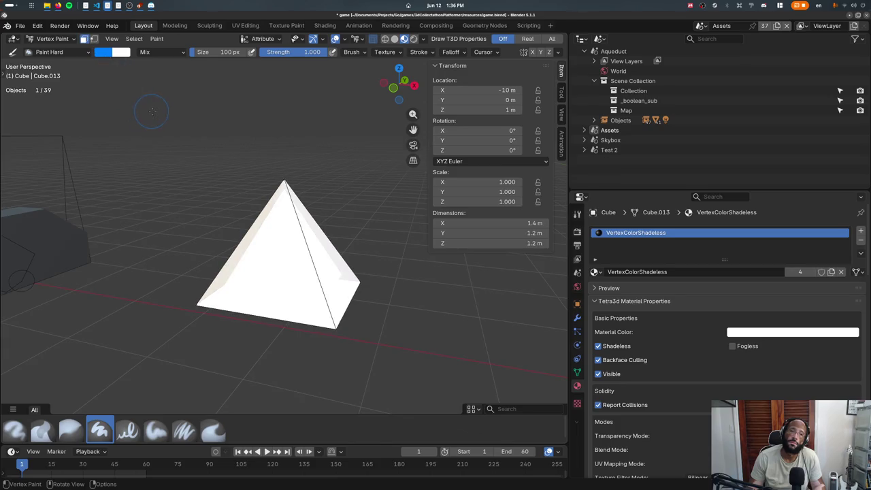
pyautogui.hotkey('shift', 'k')
pyautogui.click(52, 39)
pyautogui.click(51, 47)
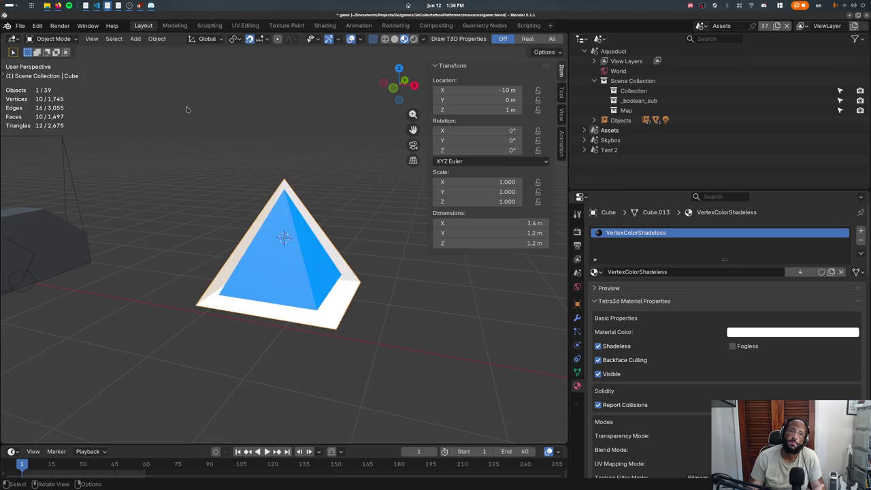
pyautogui.hotkey('ctrl', 's')
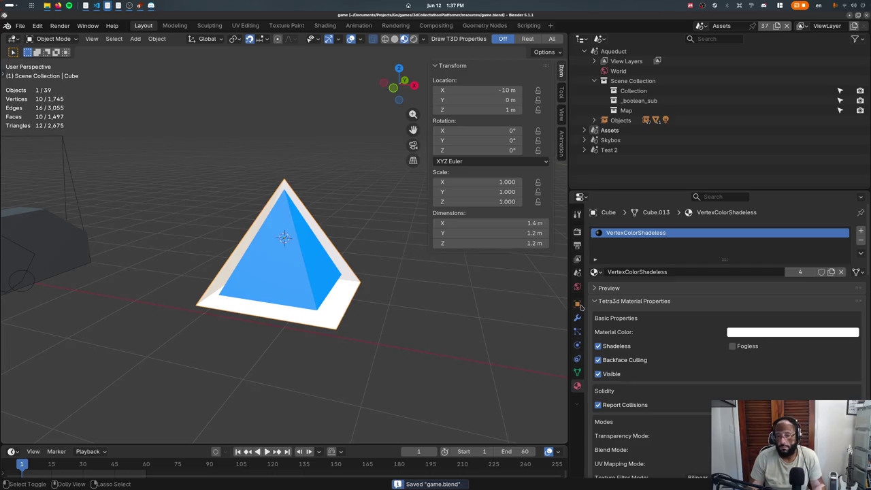
# - Rename the pyramid object to 'Chip' in Object properties
pyautogui.click(577, 304)
pyautogui.click(680, 230)
pyautogui.write('cHIP')
pyautogui.press('Return')
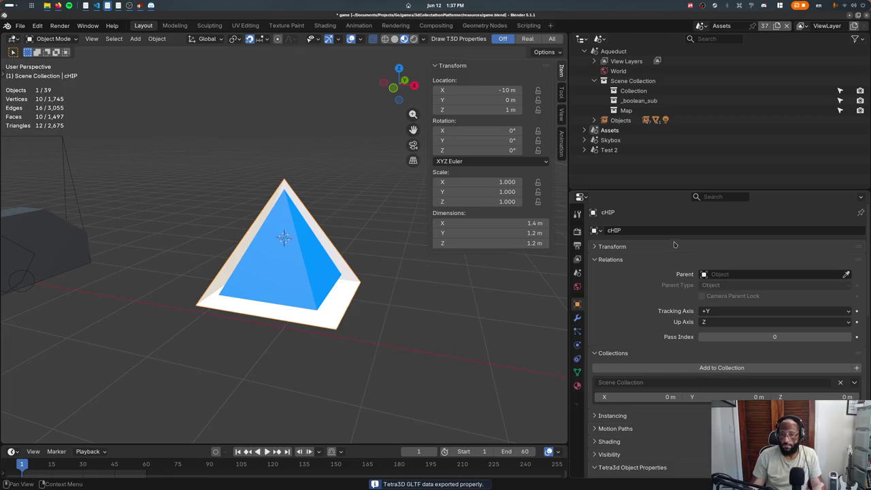
pyautogui.click(674, 246)
pyautogui.click(677, 245)
pyautogui.click(678, 231)
pyautogui.write('C')
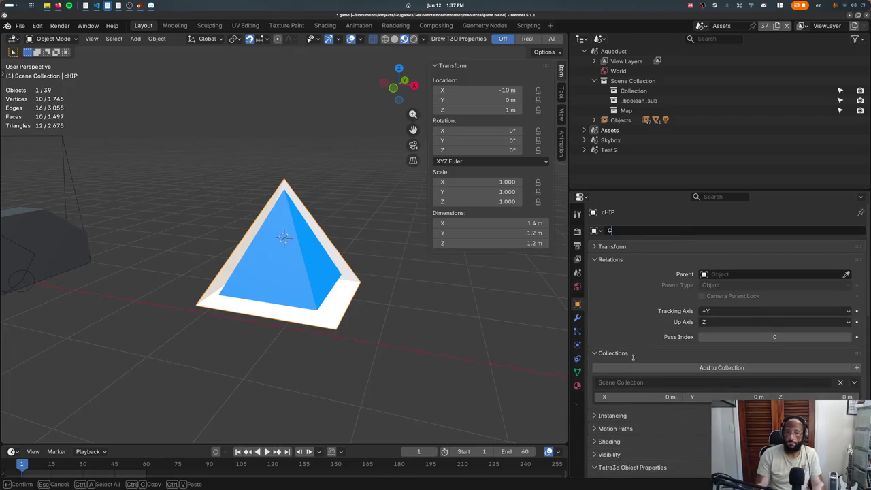
pyautogui.write('hip')
pyautogui.press('Return')
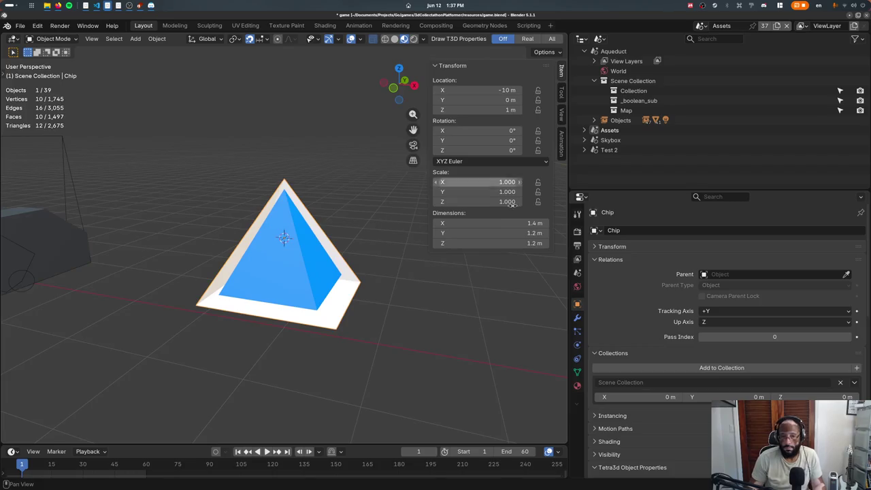
# - Create a new 'Chip' collection with X offset −10 m and save the file
pyautogui.click(857, 367)
pyautogui.doubleClick(672, 381)
pyautogui.write('Chip')
pyautogui.press('Return')
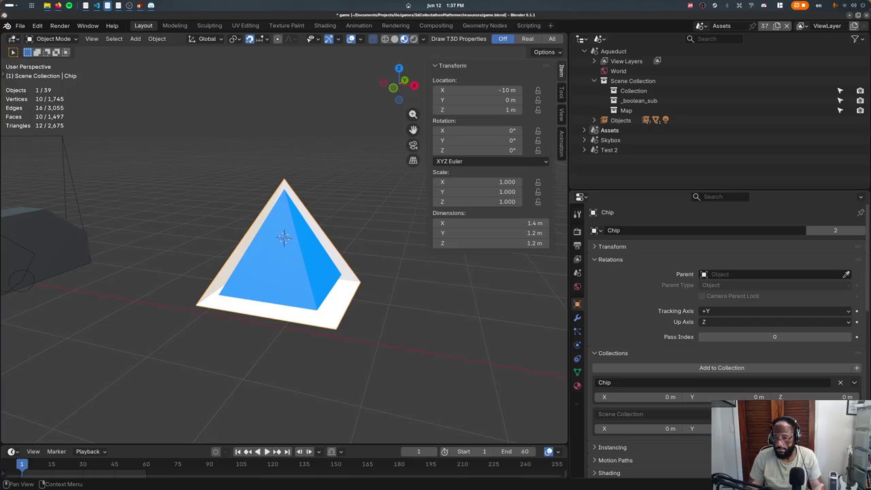
pyautogui.click(853, 385)
pyautogui.click(817, 396)
pyautogui.press('Return')
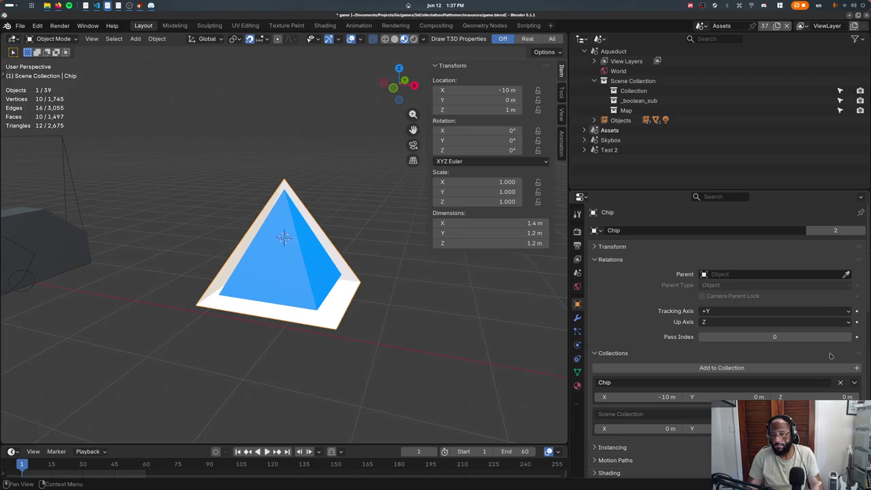
pyautogui.hotkey('ctrl', 's')
# - Scale the whole Chip mesh to half size in Edit Mode
pyautogui.scroll(-5, 334, 234)
pyautogui.moveTo(334, 234); pyautogui.dragTo(361, 200, button='middle')
pyautogui.press('Tab')
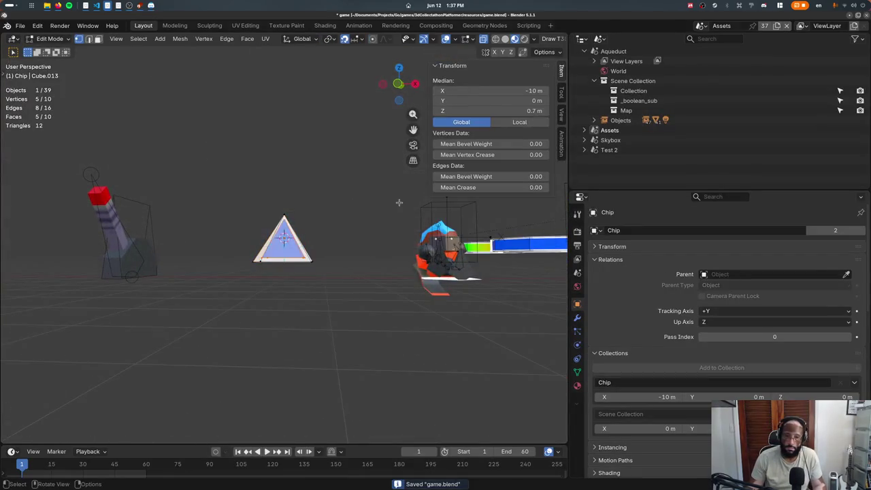
pyautogui.press('KP_1')
pyautogui.press('a')
pyautogui.press('g')
pyautogui.press('z')
pyautogui.press('Escape')
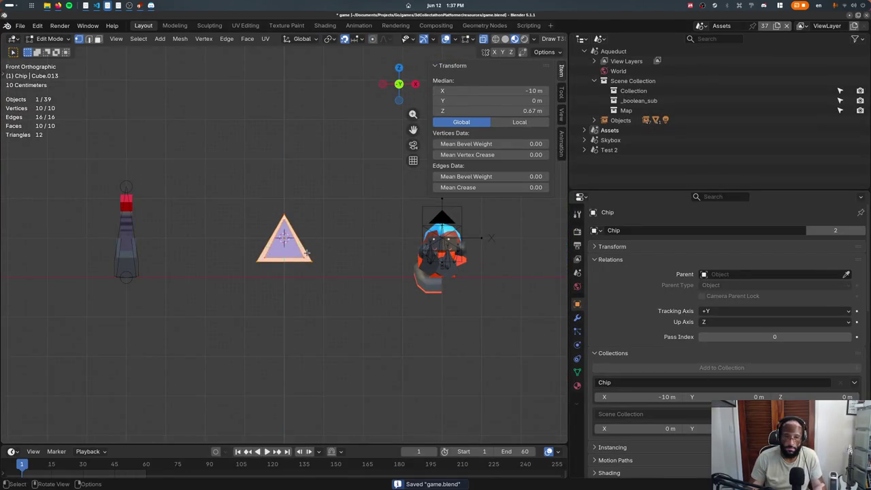
pyautogui.write('s.5')
pyautogui.press('Return')
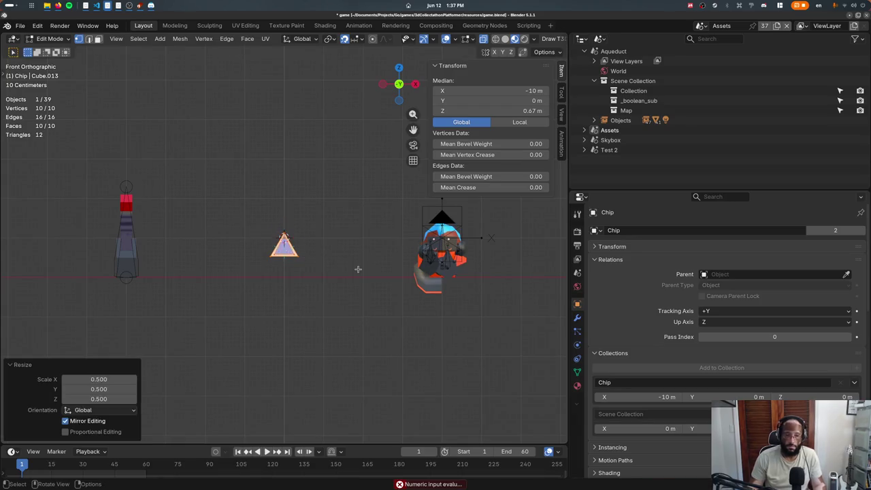
pyautogui.press('Tab')
# - Redo the half-size mesh scale with a different pivot point
pyautogui.hotkey('shift', 's')
pyautogui.press('Escape')
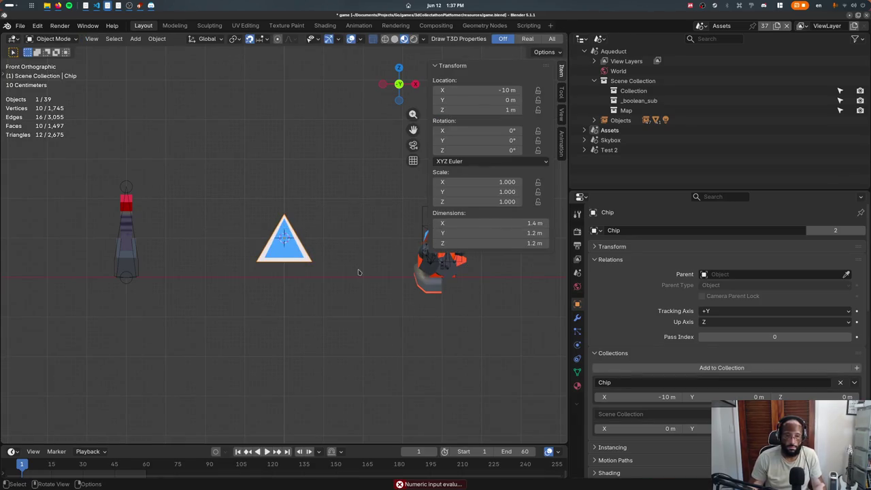
pyautogui.hotkey('ctrl', 'z')
pyautogui.hotkey('ctrl', 'z')
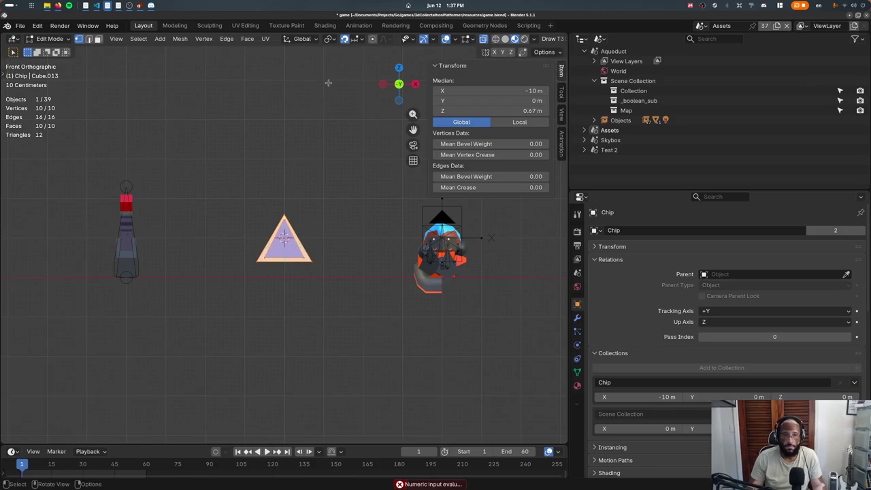
pyautogui.click(334, 39)
pyautogui.click(339, 75)
pyautogui.write('s.5')
pyautogui.press('Return')
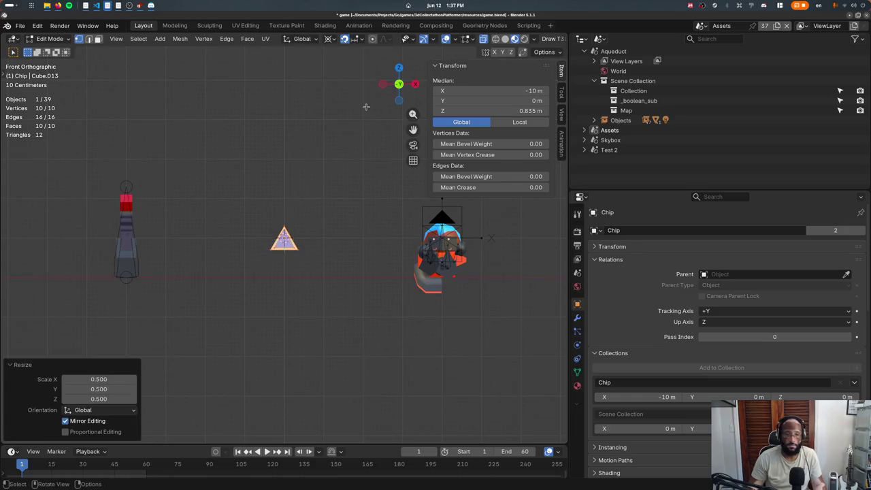
pyautogui.press('Tab')
# - Save game.blend with the halved Chip left at Z 1 m
pyautogui.press('g')
pyautogui.press('z')
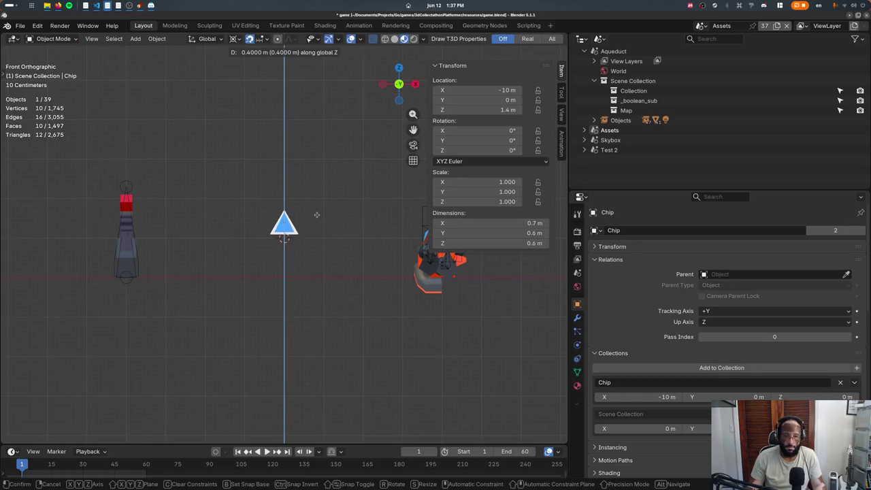
pyautogui.press('Escape')
pyautogui.hotkey('ctrl', 's')
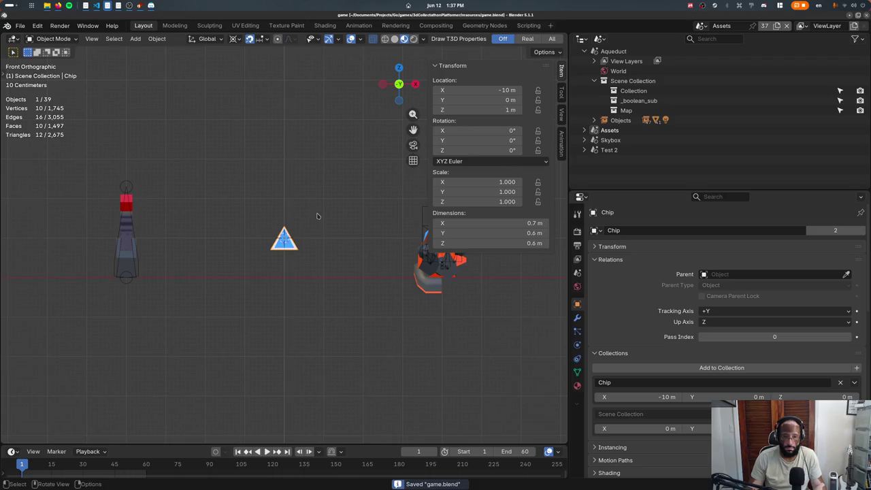
pyautogui.moveTo(317, 215); pyautogui.dragTo(340, 245, button='middle')
pyautogui.click(701, 27)
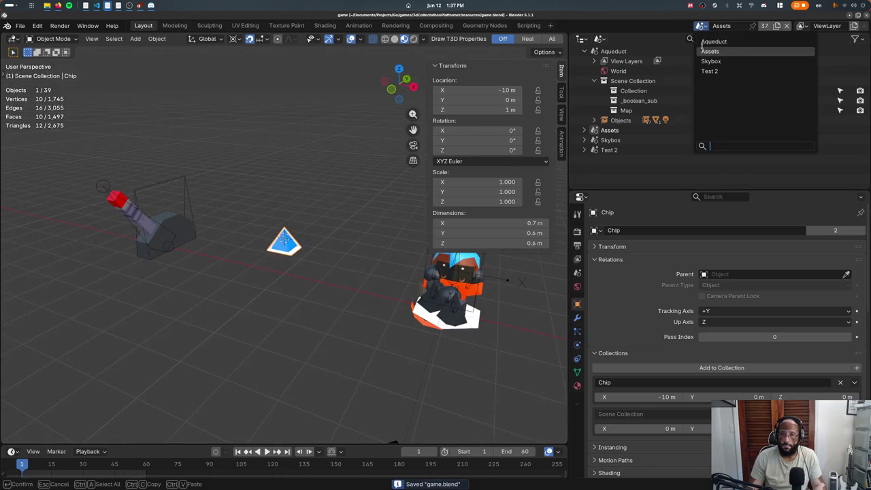
# - Switch to the Aqueduct scene and snap the 3D cursor to a brick ledge face
pyautogui.click(725, 42)
pyautogui.scroll(-5, 324, 227)
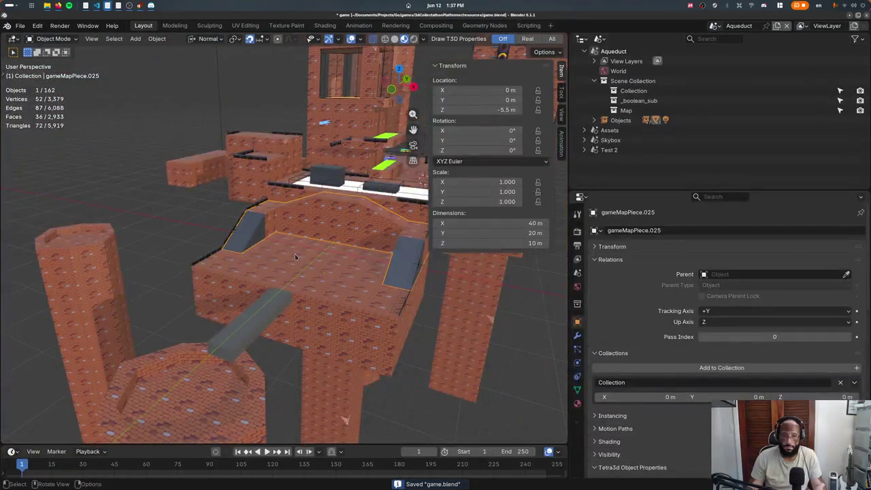
pyautogui.scroll(3, 352, 231)
pyautogui.scroll(1, 352, 230)
pyautogui.press('Tab')
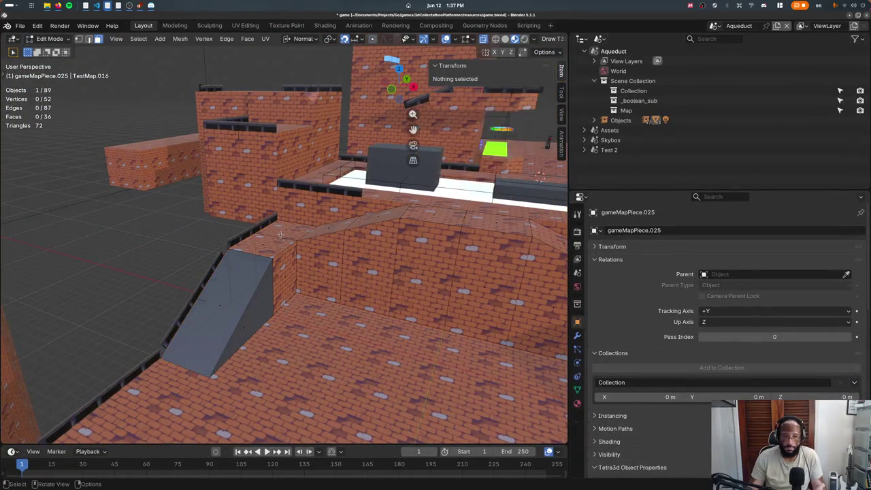
pyautogui.click(306, 221)
pyautogui.hotkey('shift', 's')
pyautogui.press('Escape')
pyautogui.press('Tab')
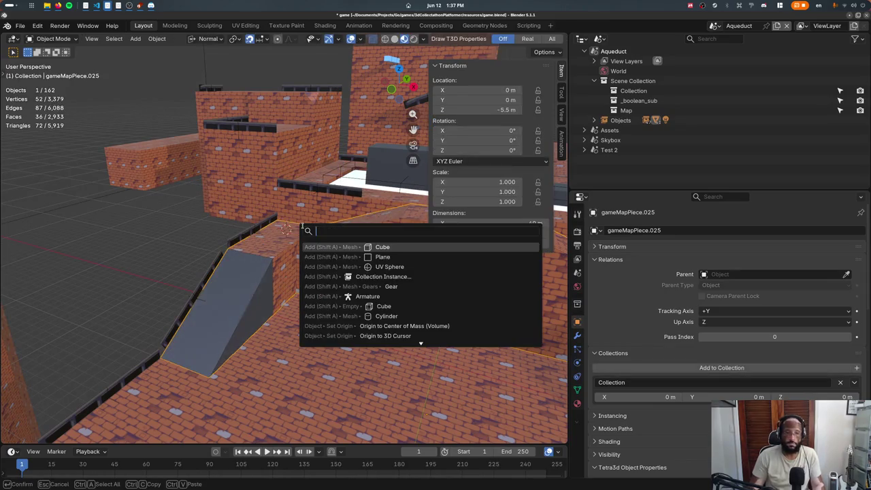
# - Add a Chip collection instance on the ledge at −17.5, 7.5, 6 m
pyautogui.press('F3')
pyautogui.write('add collection in')
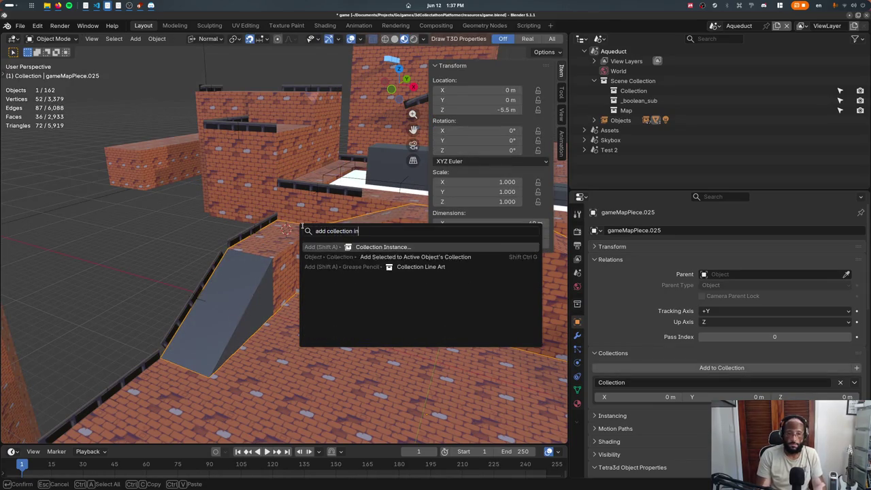
pyautogui.press('Return')
pyautogui.write('chip')
pyautogui.press('Return')
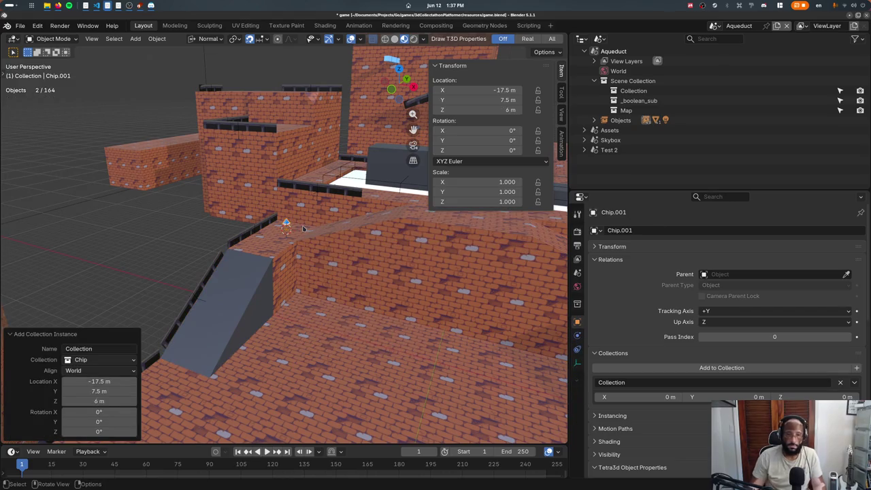
pyautogui.press('KP_7')
# - Linked-duplicate the chip into a row of copies 2 m apart along the wall
pyautogui.hotkey('shift', 'd')
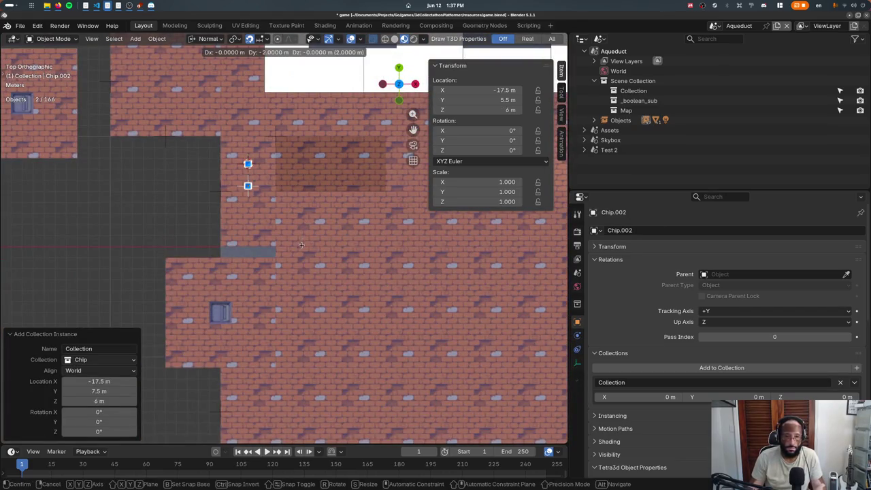
pyautogui.click(302, 245)
pyautogui.hotkey('alt', 'd')
pyautogui.click(285, 231)
pyautogui.hotkey('alt', 'd')
pyautogui.click(273, 215)
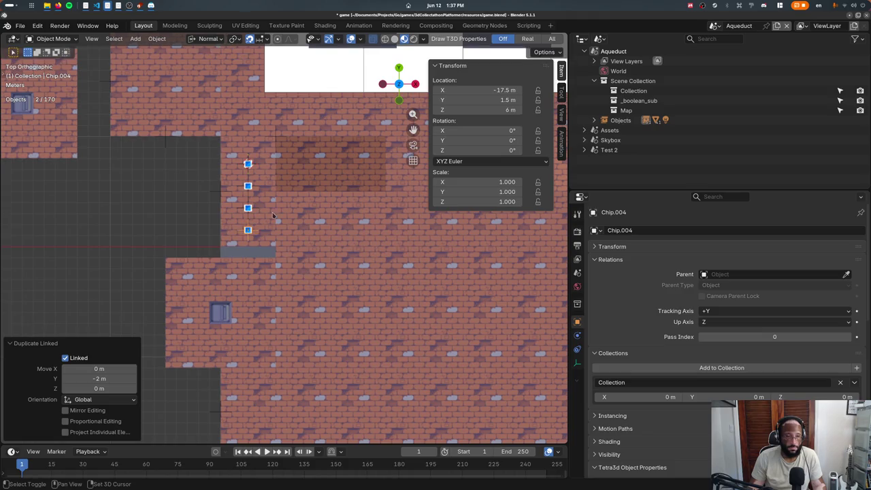
# - Select several chips and place linked copies 13 m along X at the raised position
pyautogui.keyDown('shift'); pyautogui.click(247, 208); pyautogui.keyUp('shift')
pyautogui.keyDown('shift'); pyautogui.click(248, 185); pyautogui.keyUp('shift')
pyautogui.hotkey('alt', 'd')
pyautogui.click(270, 189)
pyautogui.moveTo(347, 191)
pyautogui.keyDown('shift'); pyautogui.mouseDown(button='middle')
pyautogui.moveTo(271, 188)
pyautogui.moveTo(297, 227)
pyautogui.mouseUp(button='middle'); pyautogui.keyUp('shift')
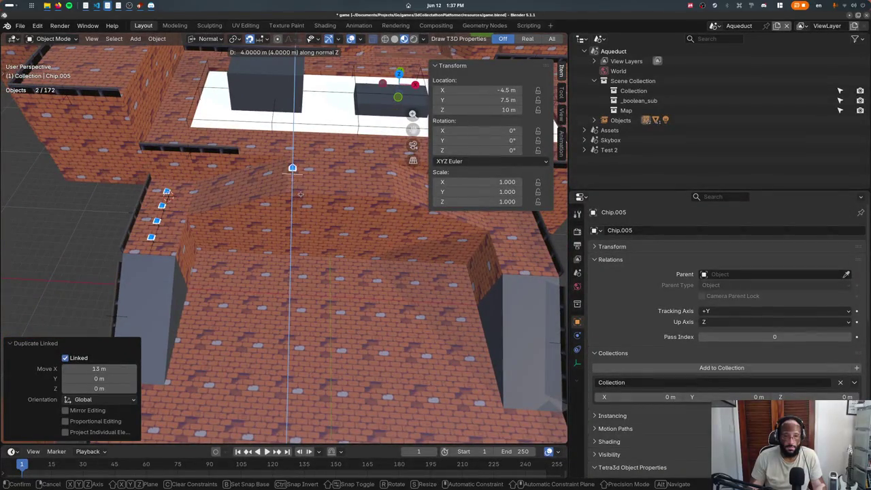
pyautogui.click(302, 195)
# - Add linked chip copies along the top ridge, constrained to X
pyautogui.hotkey('alt', 'd')
pyautogui.click(313, 194)
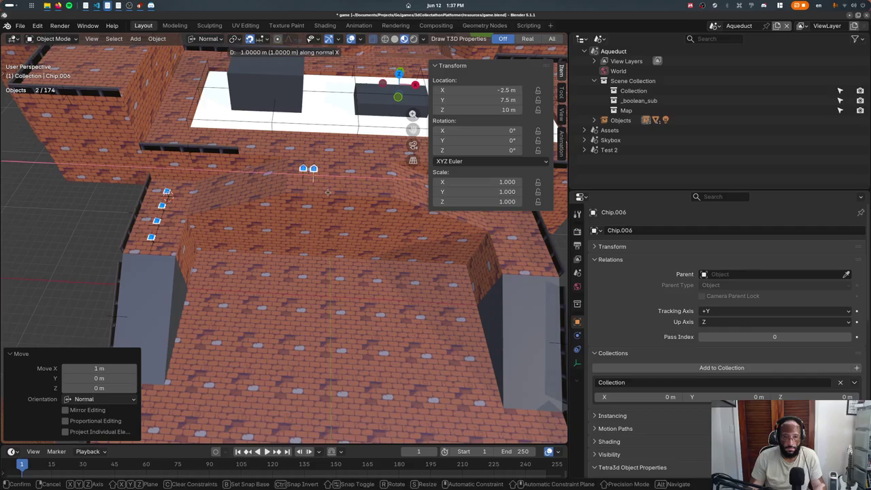
pyautogui.hotkey('alt', 'd')
pyautogui.press('x')
pyautogui.click(354, 198)
# - Add further ridge copies offset 1 m in X, cancelling and undoing the last one
pyautogui.hotkey('alt', 'd')
pyautogui.press('x')
pyautogui.click(367, 201)
pyautogui.hotkey('alt', 'd')
pyautogui.press('x')
pyautogui.rightClick(376, 203)
pyautogui.hotkey('ctrl', 'z')
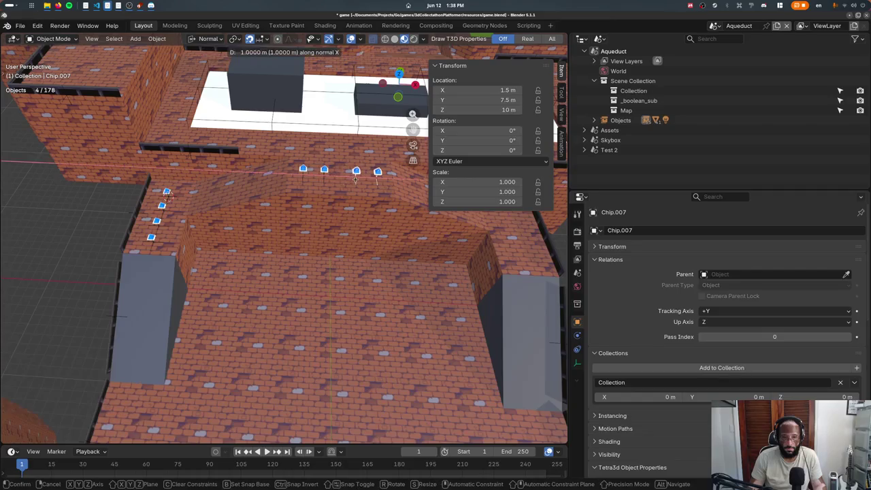
# - Copy the selected left-wall chips 35 m along X onto the right wall
pyautogui.keyDown('shift'); pyautogui.moveTo(263, 187); pyautogui.dragTo(184, 200, button='middle'); pyautogui.keyUp('shift')
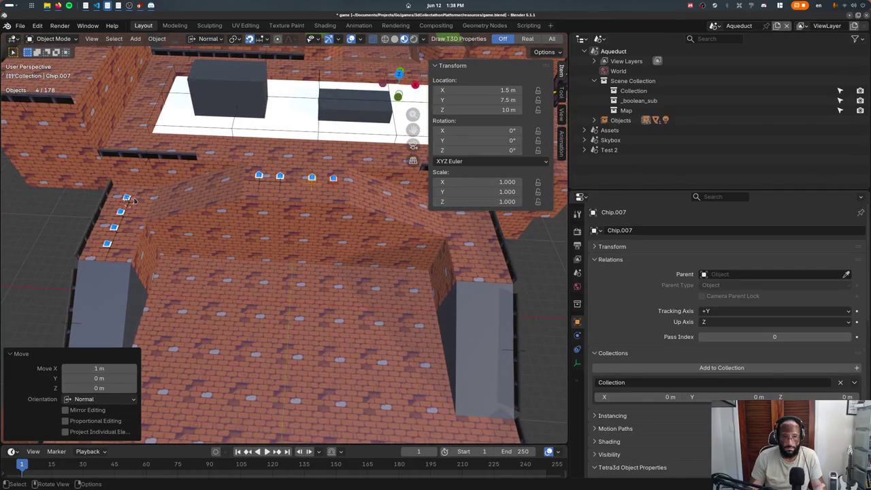
pyautogui.click(126, 198)
pyautogui.keyDown('shift'); pyautogui.click(121, 220); pyautogui.keyUp('shift')
pyautogui.keyDown('shift'); pyautogui.click(117, 230); pyautogui.keyUp('shift')
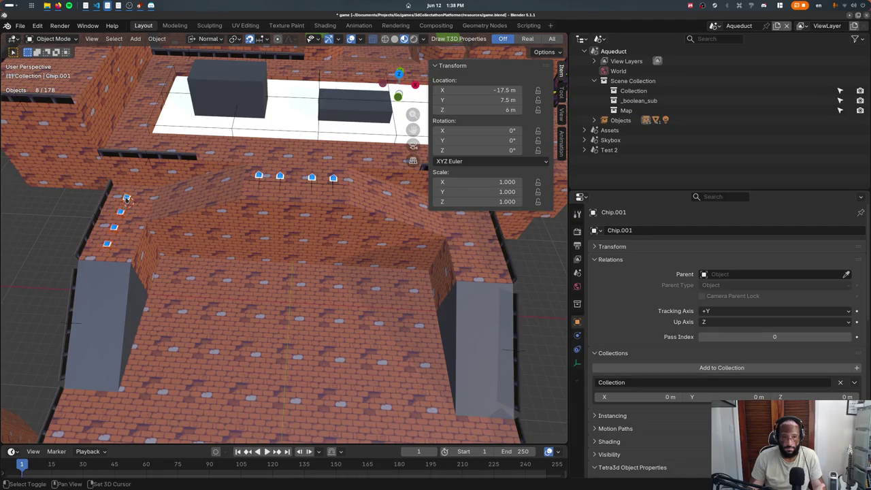
pyautogui.hotkey('shift', 'd')
pyautogui.press('x')
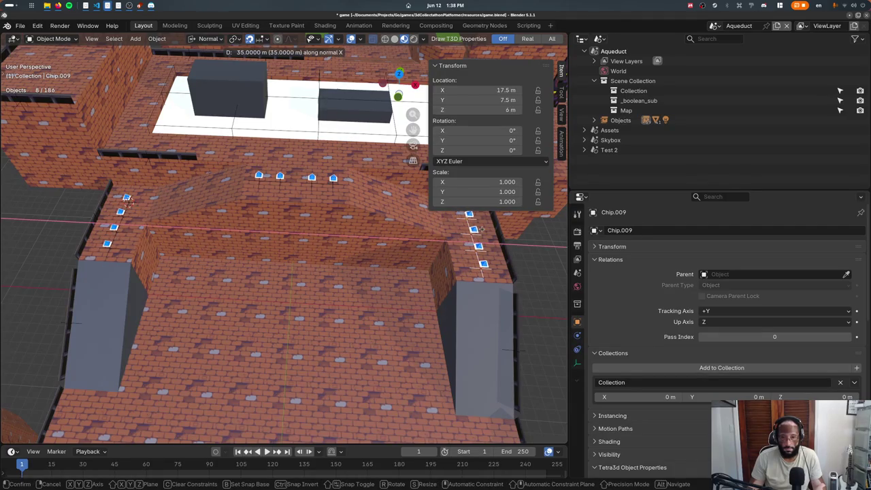
pyautogui.press('Return')
# - Select a top-ridge chip and save game.blend
pyautogui.click(311, 177)
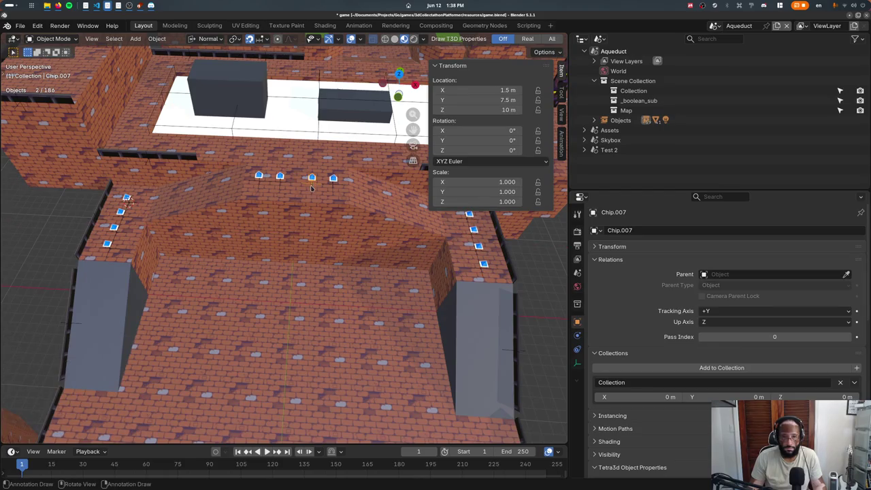
pyautogui.hotkey('ctrl', 's')
pyautogui.click(259, 41)
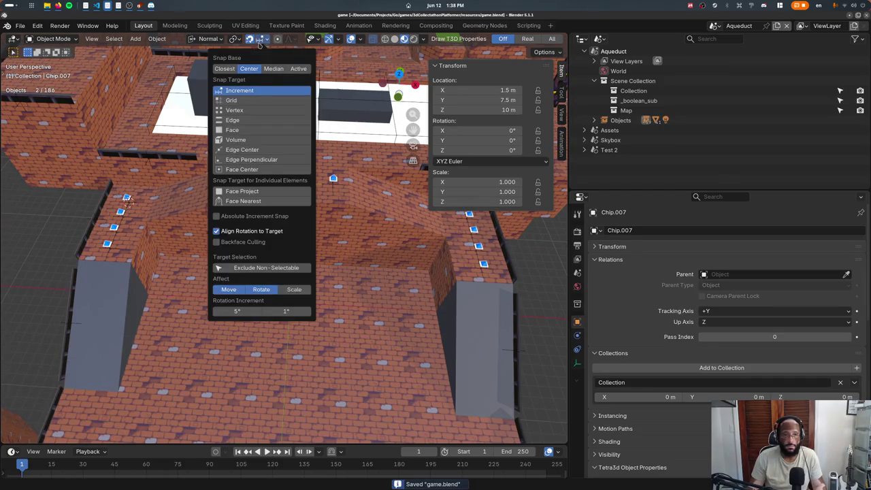
# - Set the Snap Target to Face and place a linked chip copy on the brick floor
pyautogui.click(232, 129)
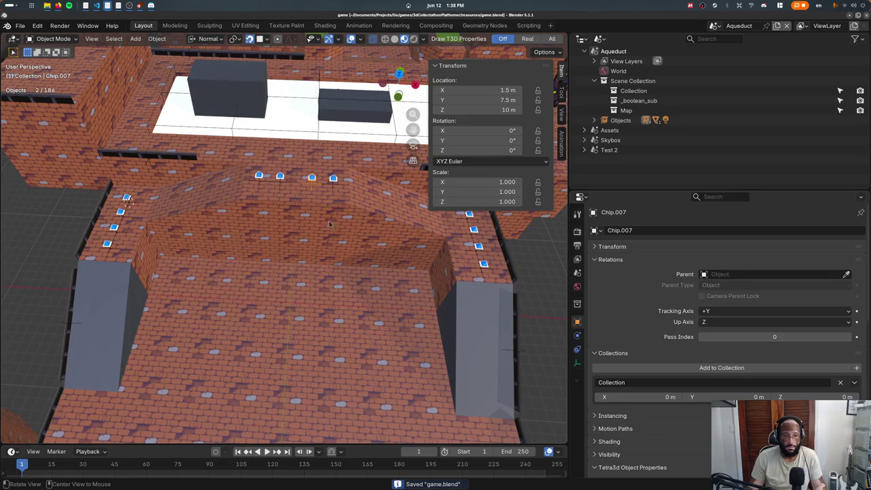
pyautogui.hotkey('shift', 'd')
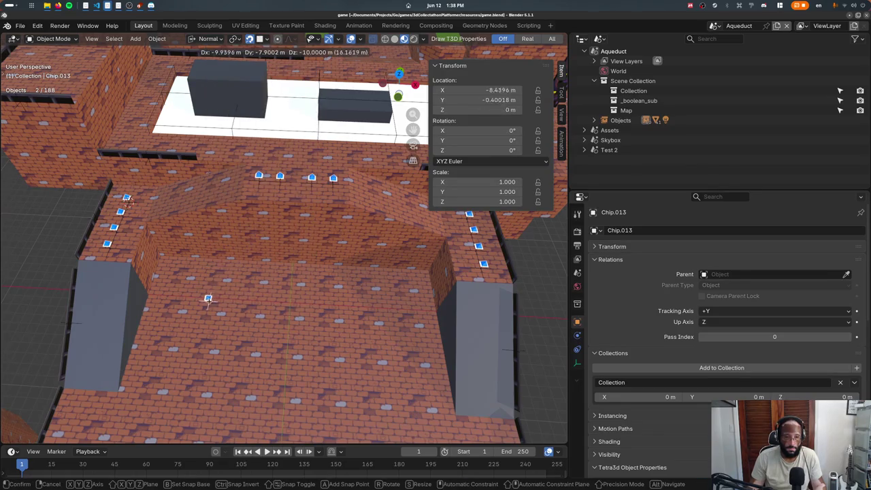
pyautogui.click(191, 279)
pyautogui.hotkey('shift', 's')
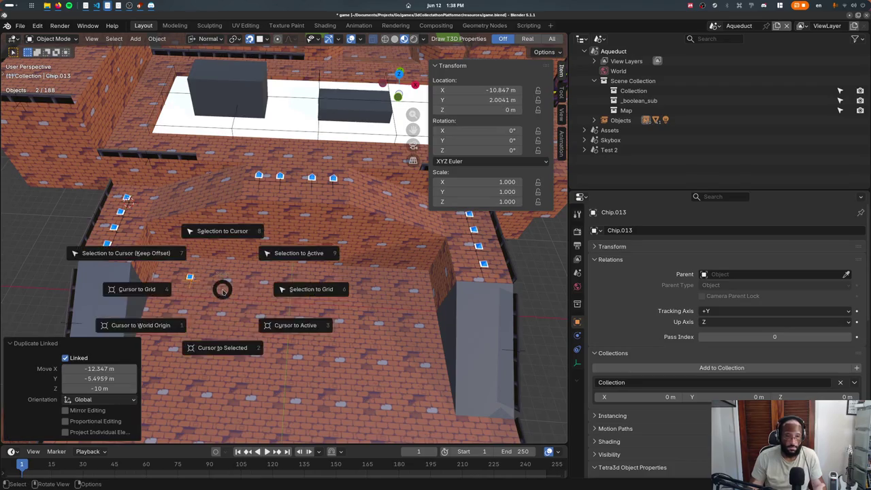
pyautogui.press('Escape')
# - Switch to top view and trial-move the floor chip, cancelling each move
pyautogui.press('KP_7')
pyautogui.press('g')
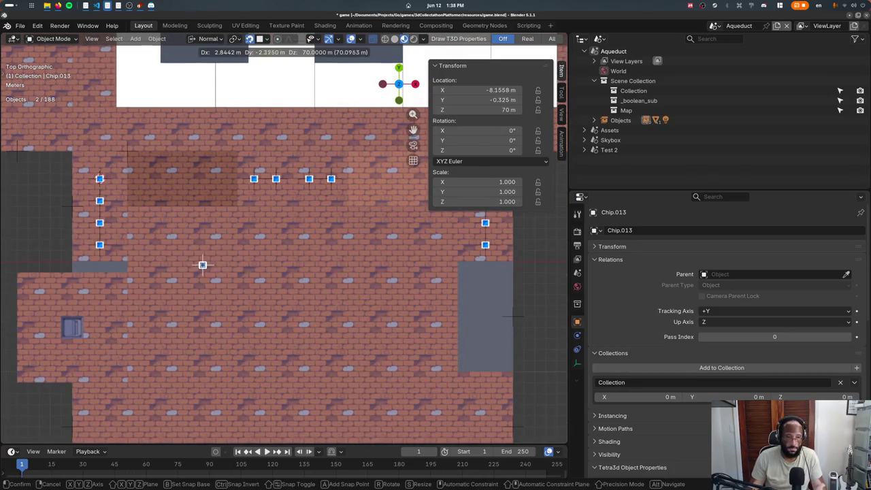
pyautogui.press('Escape')
pyautogui.press('g')
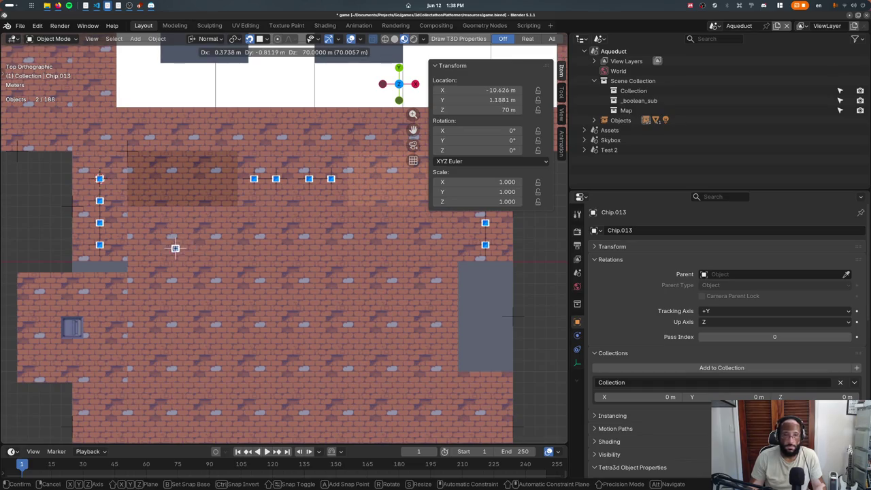
pyautogui.press('Escape')
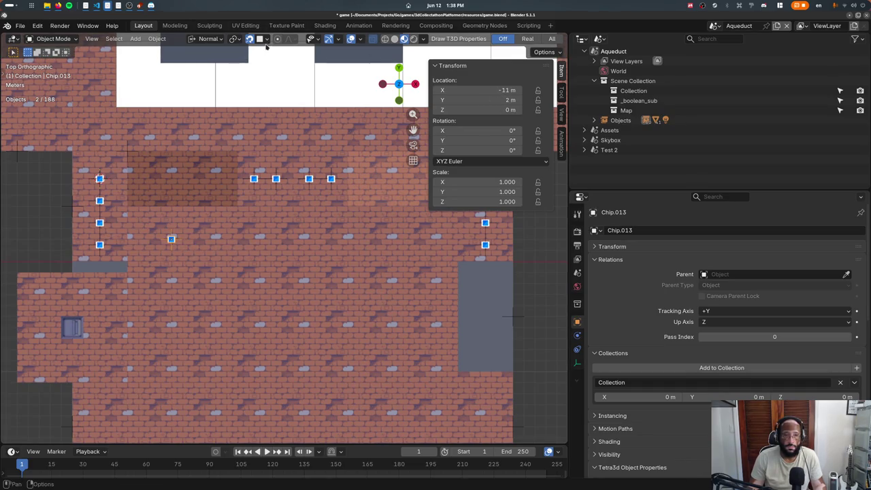
# - Switch snapping to Increment and reposition the floor chip using a B snap base point
pyautogui.click(266, 38)
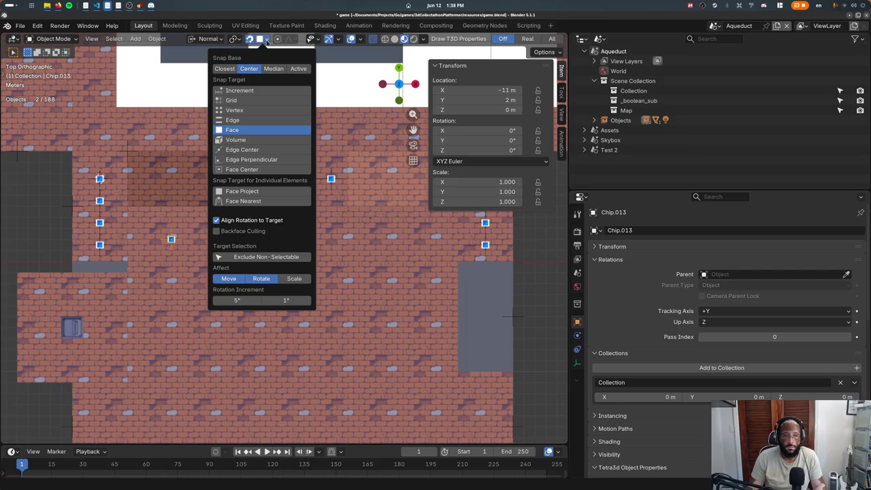
pyautogui.click(246, 91)
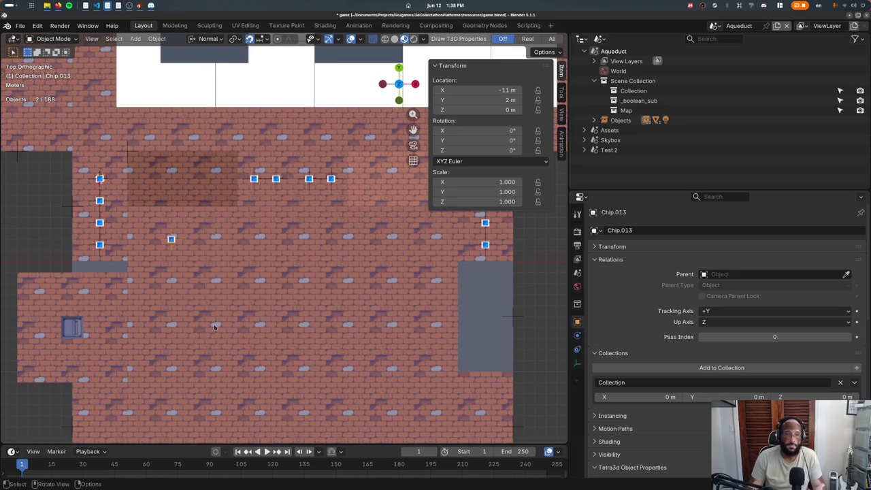
pyautogui.press('g')
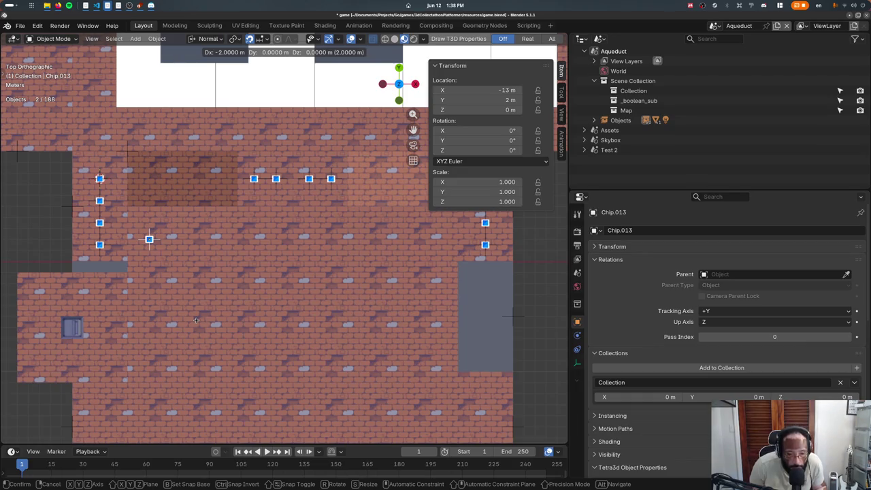
pyautogui.press('b')
pyautogui.click(193, 242)
pyautogui.keyDown('alt'); pyautogui.moveTo(193, 242); pyautogui.dragTo(209, 263, button='middle'); pyautogui.keyUp('alt')
pyautogui.press('b')
pyautogui.click(195, 309)
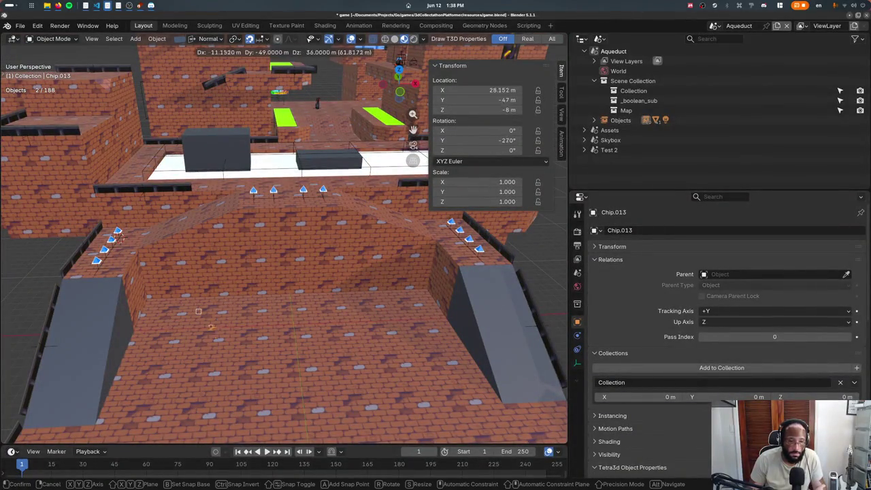
pyautogui.click(187, 311)
# - Test moving the floor chip with snapping toggled and a new snap base, then cancel
pyautogui.press('g')
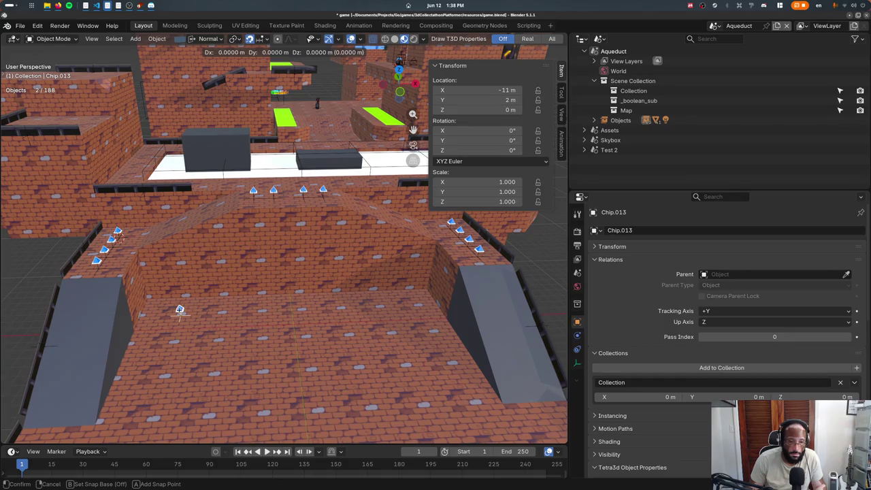
pyautogui.click(180, 310)
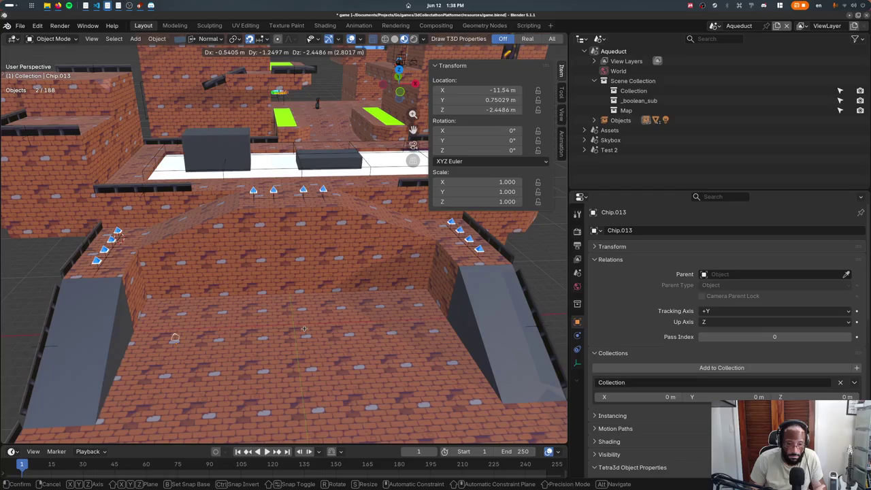
pyautogui.press('Tab')
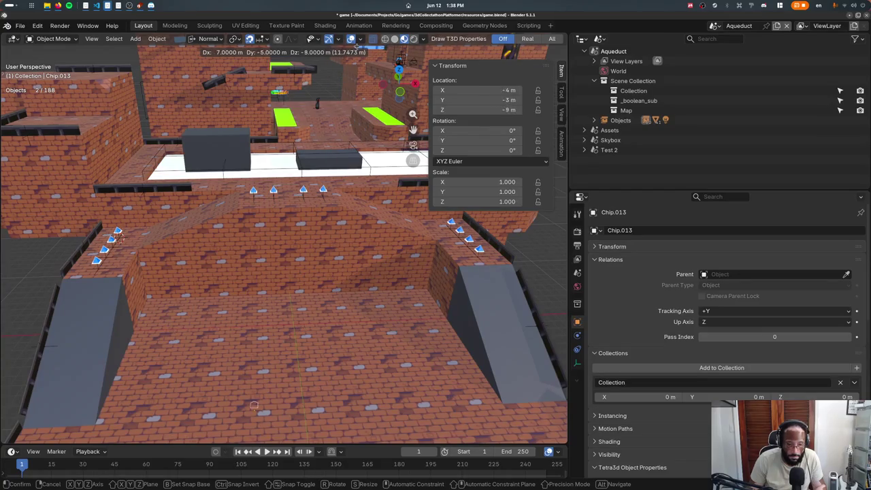
pyautogui.press('b')
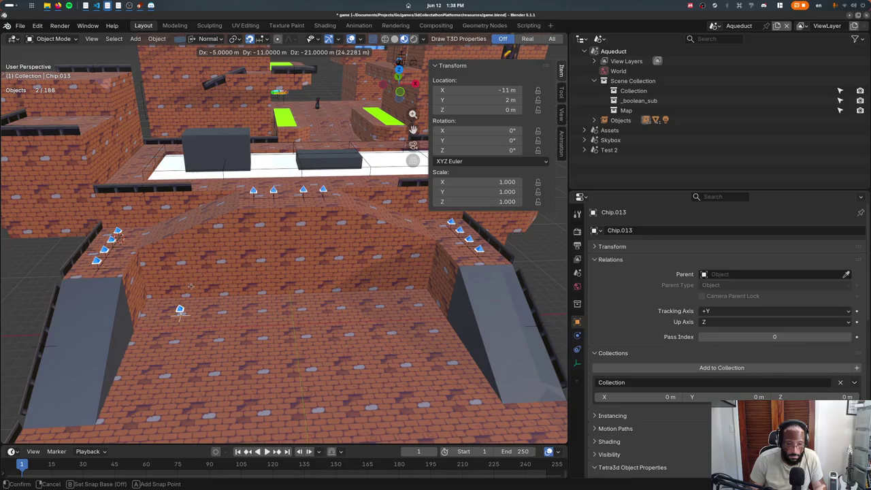
pyautogui.click(180, 310)
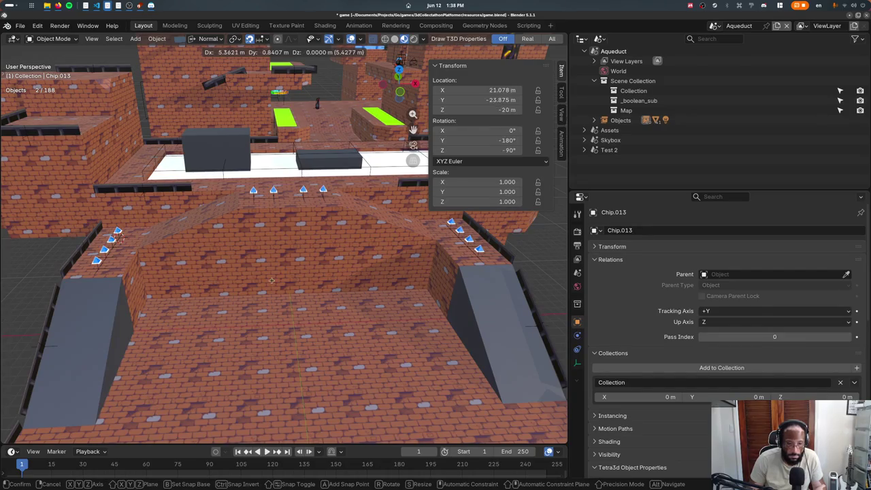
pyautogui.press('ctrl')
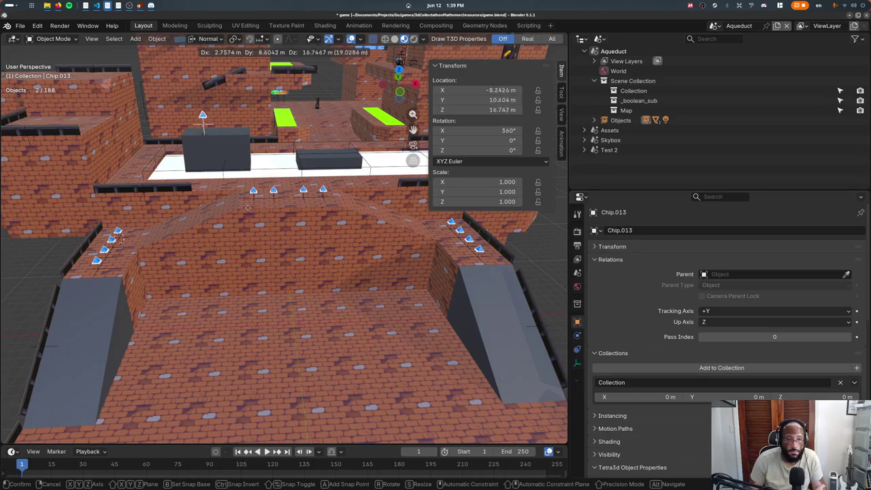
pyautogui.press('ctrl')
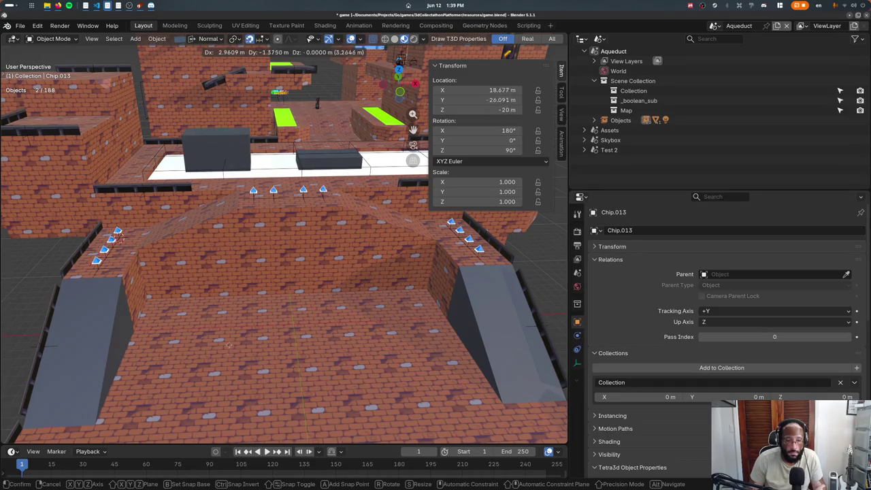
pyautogui.press('Escape')
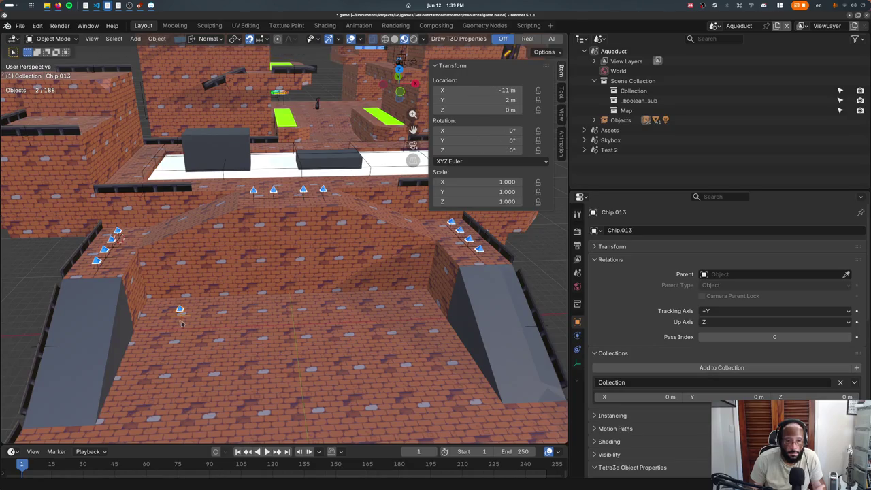
# - Test moving the floor chip constrained to the X axis and the plane excluding X
pyautogui.press('g')
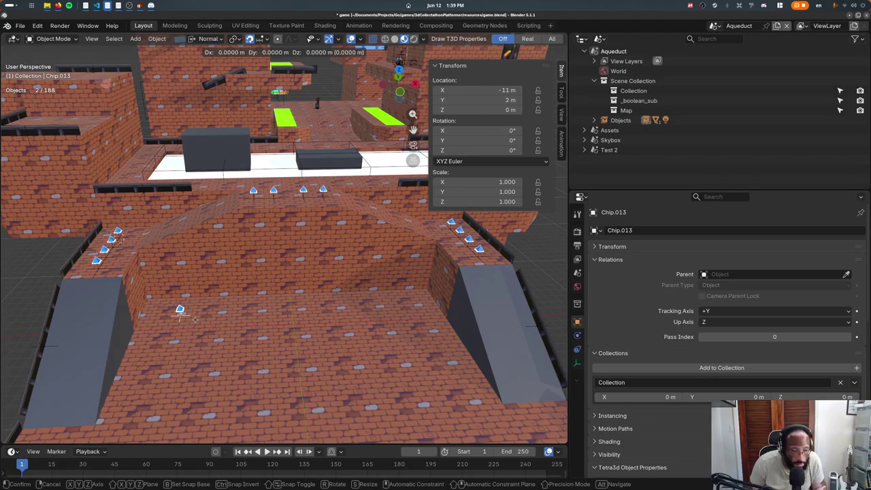
pyautogui.hotkey('shift', 'x')
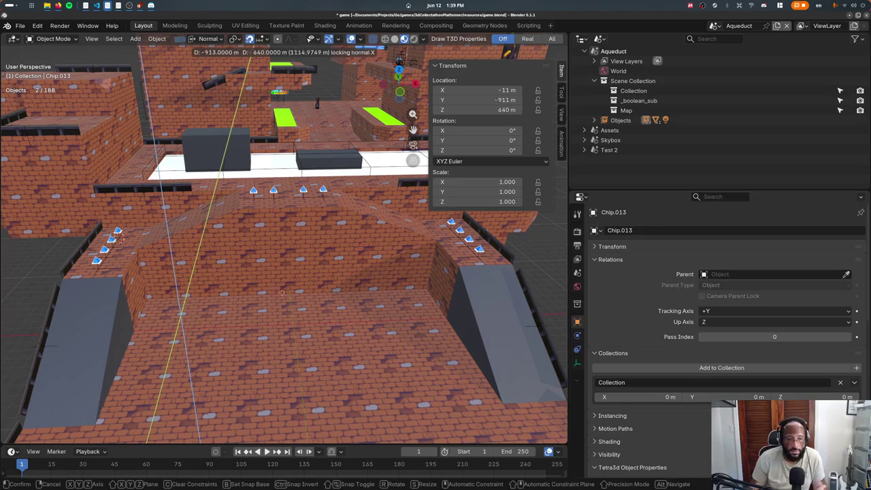
pyautogui.press('x')
pyautogui.hotkey('shift', 'x')
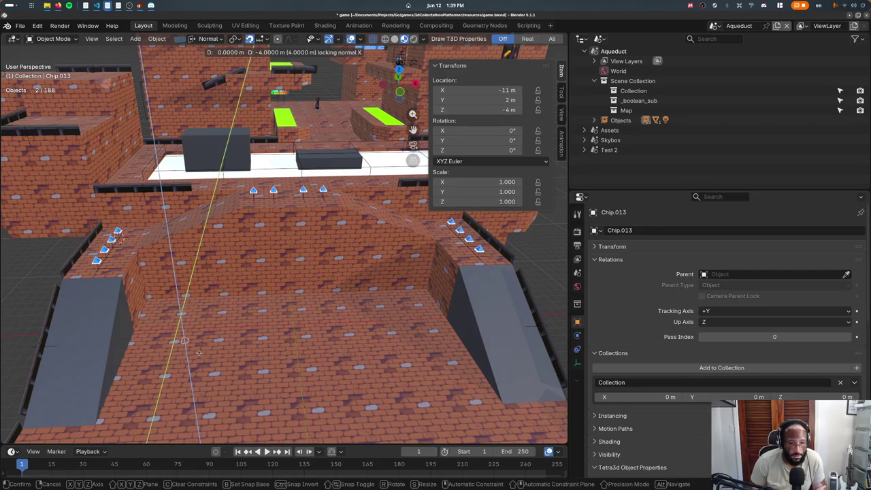
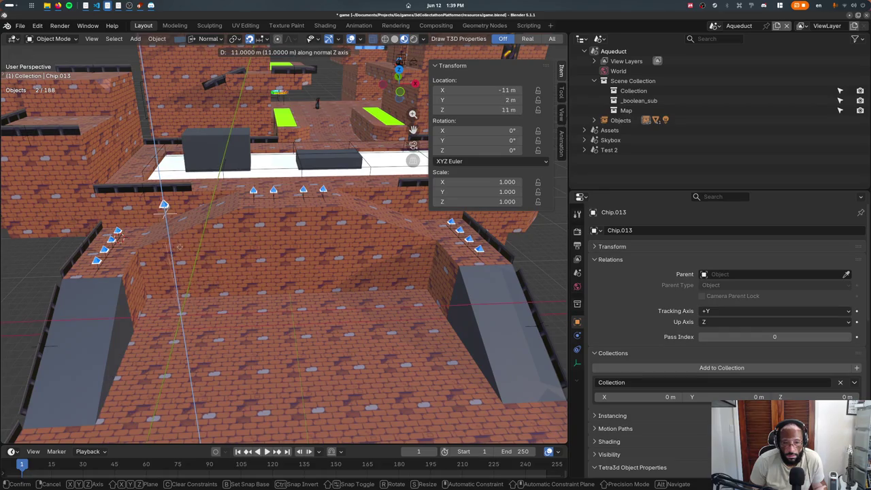
# - Lower the blue chip pair onto the brick floor at X −8 m, Z 0 m, then view from the top
pyautogui.press('x')
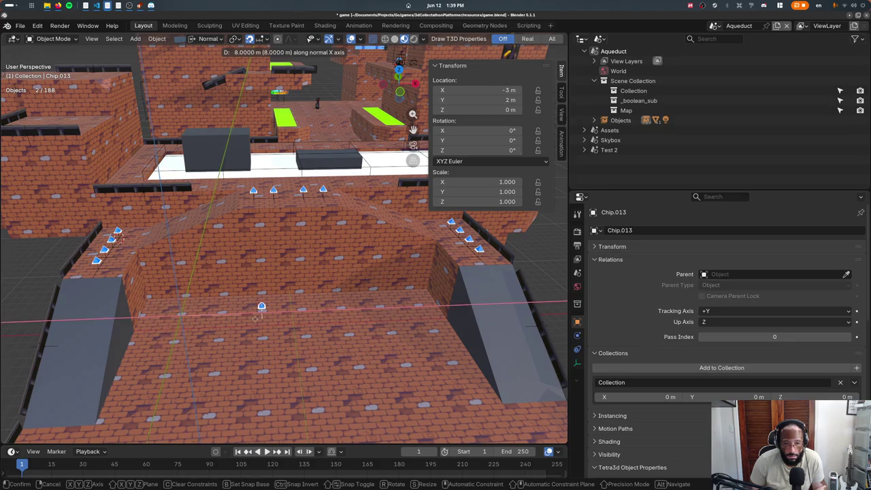
pyautogui.press('z')
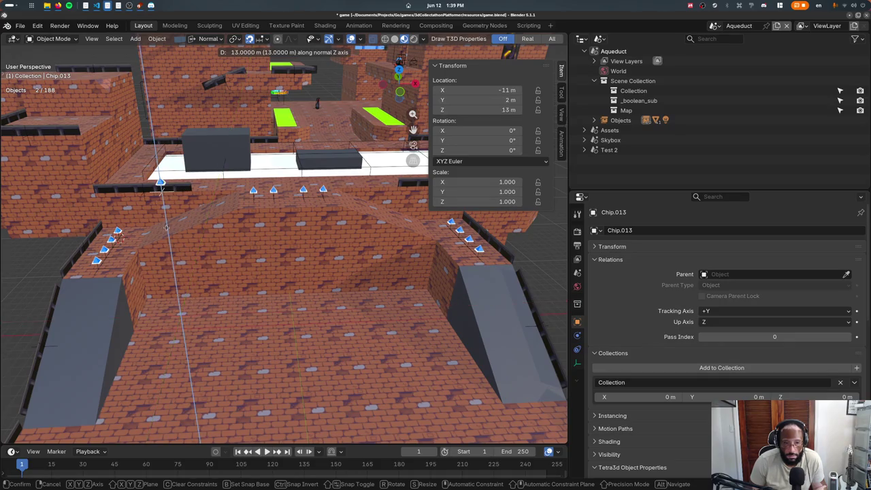
pyautogui.press('x')
pyautogui.click(287, 322)
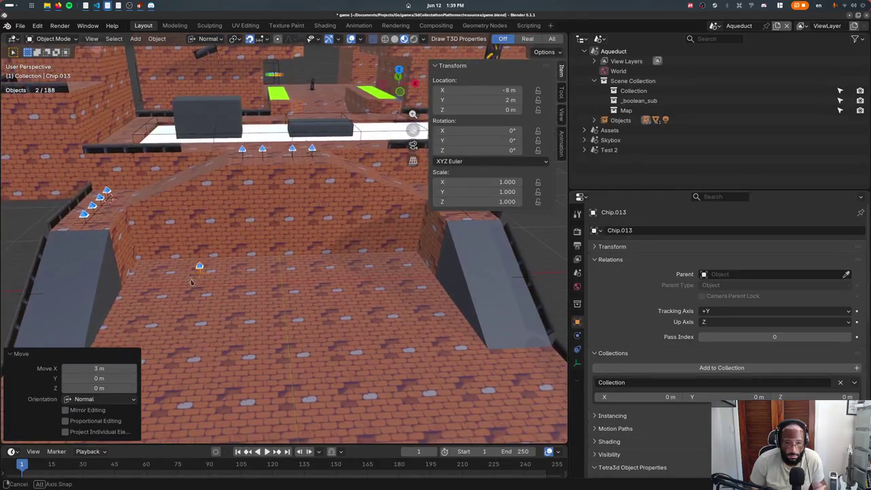
pyautogui.moveTo(191, 280); pyautogui.dragTo(188, 333, button='middle')
pyautogui.press('KP_7')
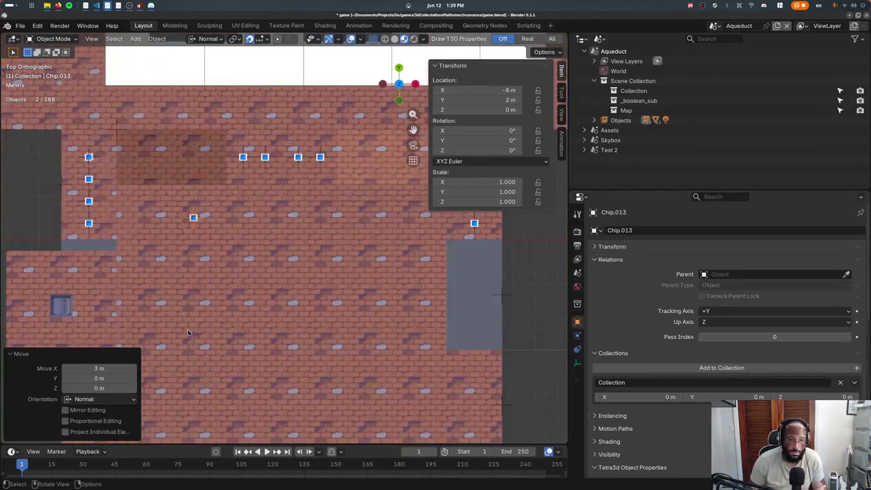
# - Shift the chip pair 4 m along X and add a first copy 2 m along X
pyautogui.press('g')
pyautogui.click(143, 316)
pyautogui.moveTo(143, 317); pyautogui.dragTo(163, 245, button='middle')
pyautogui.hotkey('shift', 'd')
pyautogui.press('x')
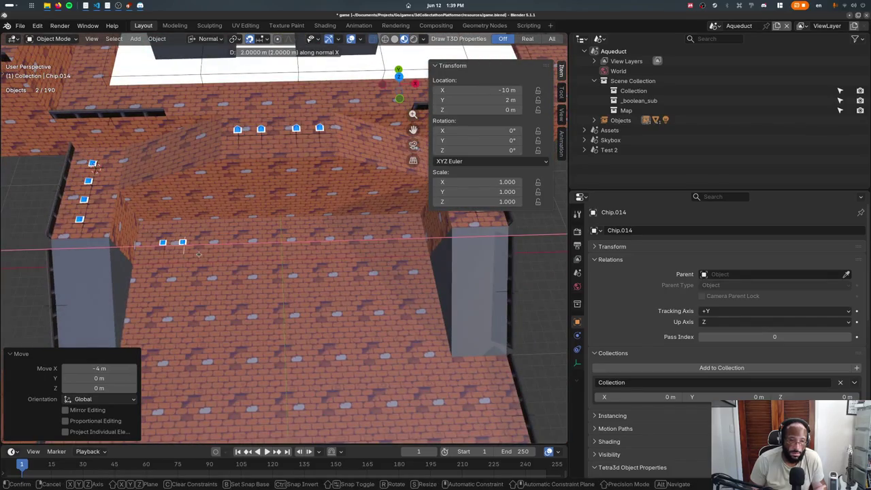
pyautogui.click(198, 255)
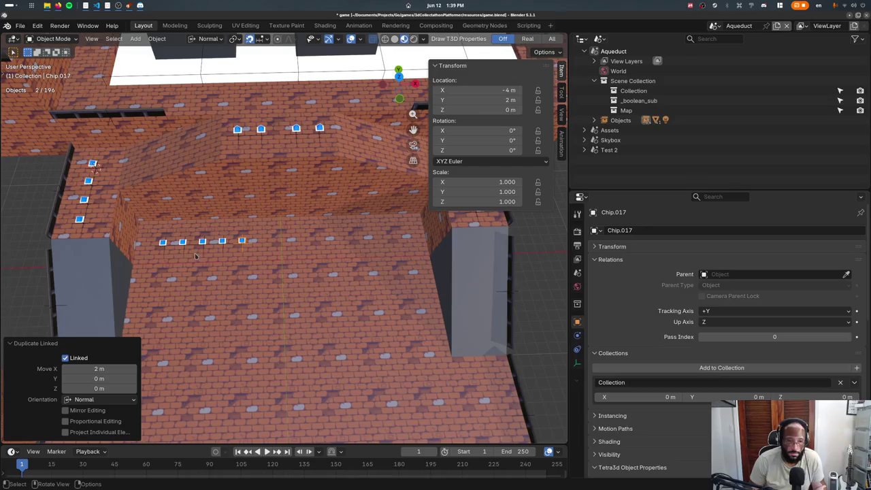
# - Duplicate chips in 2 m steps down the column and along the bottom row
pyautogui.hotkey('shift', 'd')
pyautogui.press('y')
pyautogui.click(221, 279)
pyautogui.hotkey('shift', 'd')
pyautogui.press('y')
pyautogui.click(222, 279)
pyautogui.hotkey('shift', 'd')
pyautogui.press('x')
pyautogui.click(213, 305)
# - Add more chip copies to finish the bottom row and undo a stray duplicate
pyautogui.hotkey('shift', 'r')
pyautogui.hotkey('shift', 'r')
pyautogui.hotkey('shift', 'r')
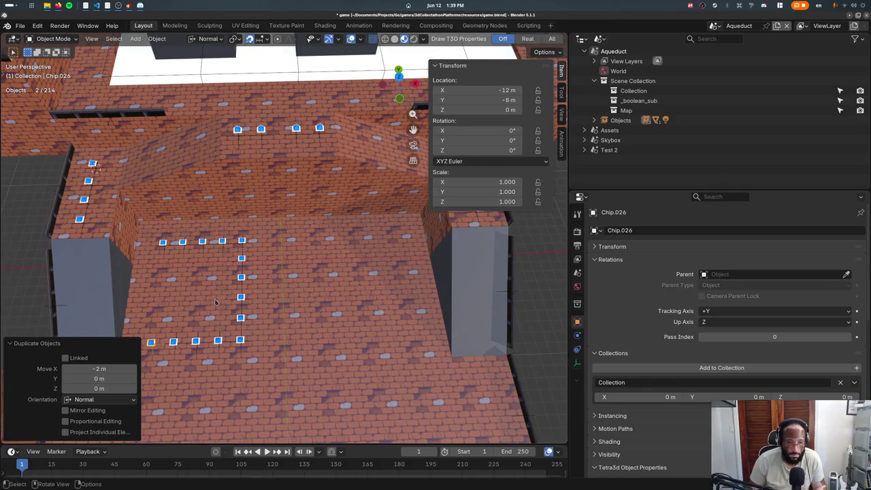
pyautogui.hotkey('shift', 'd')
pyautogui.press('y')
pyautogui.click(217, 277)
pyautogui.hotkey('shift', 'd')
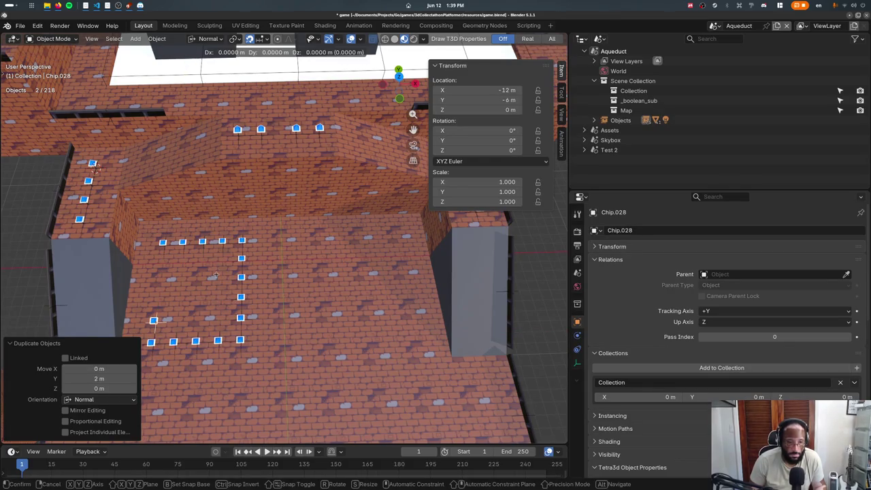
pyautogui.press('Escape')
pyautogui.hotkey('ctrl', 'z')
pyautogui.hotkey('ctrl', 'z')
# - Duplicate chips 2 m at a time up the left side along Y
pyautogui.hotkey('shift', 'd')
pyautogui.press('y')
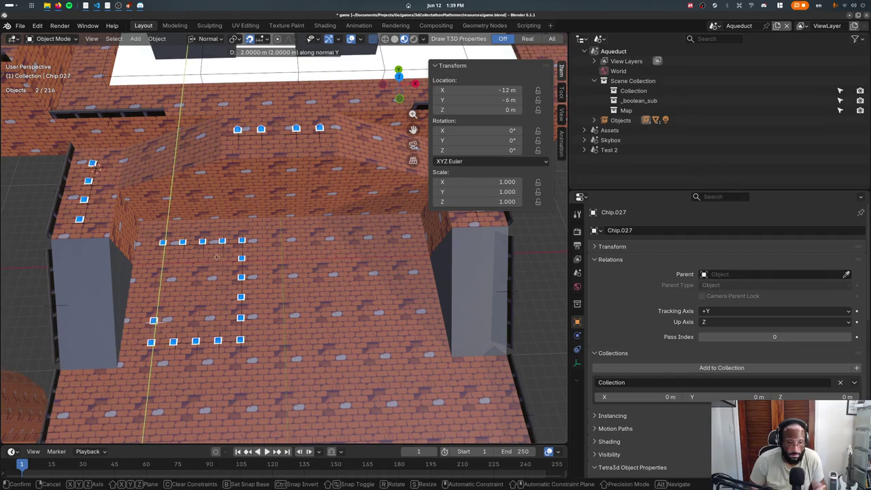
pyautogui.click(218, 252)
pyautogui.press('g')
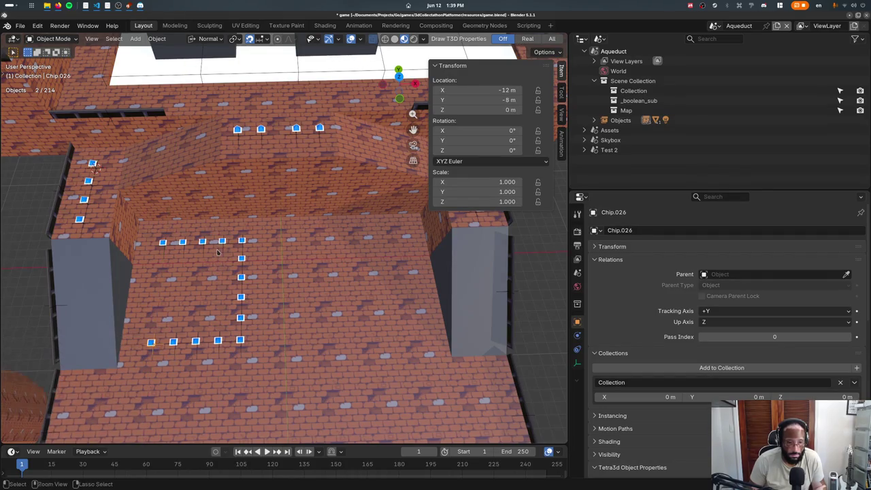
pyautogui.press('y')
pyautogui.press('y')
pyautogui.click(219, 232)
pyautogui.hotkey('shift', 'r')
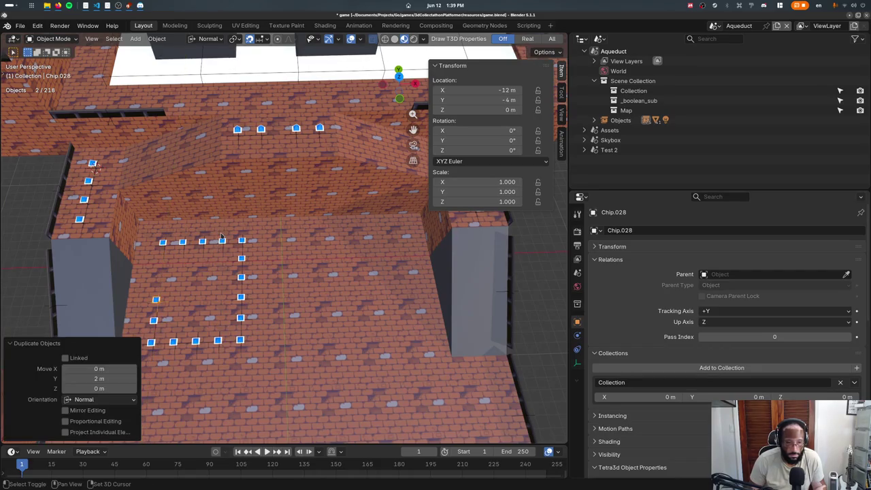
pyautogui.hotkey('shift', 'r')
# - Switch to top wireframe view and box-select the right column of chips
pyautogui.press('KP_7')
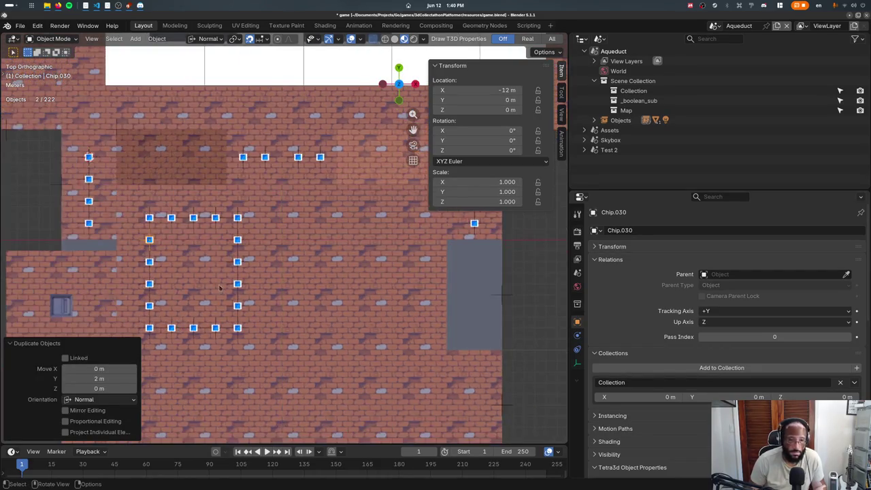
pyautogui.hotkey('shift', 'z')
pyautogui.moveTo(244, 203); pyautogui.dragTo(244, 341)
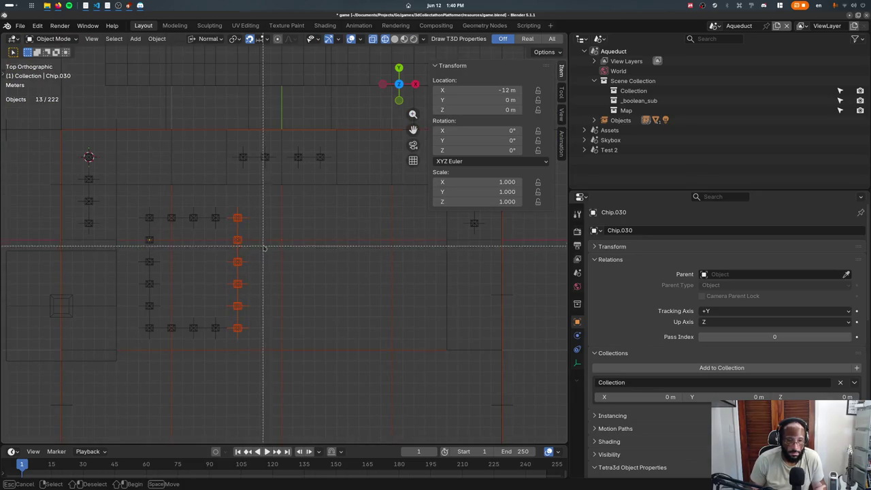
# - Shift the right column 2 m along X and duplicate two chips 2 m to close the square
pyautogui.press('g')
pyautogui.press('x')
pyautogui.press('2')
pyautogui.press('Return')
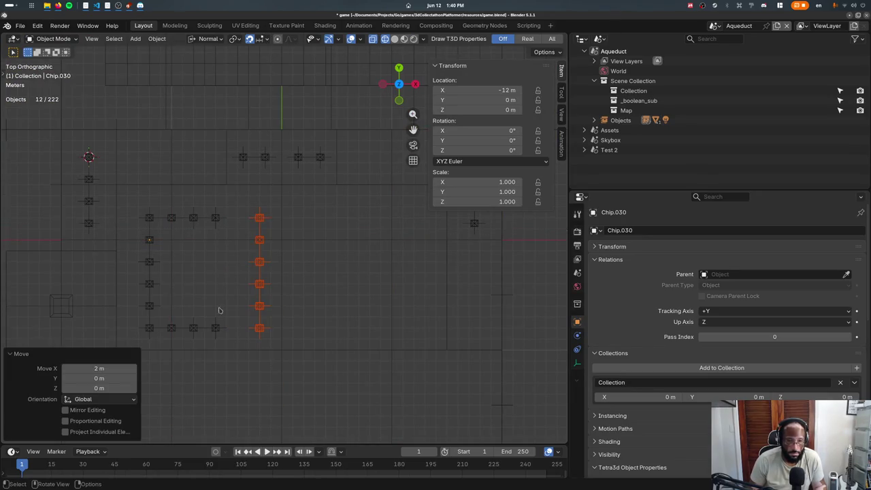
pyautogui.click(223, 226)
pyautogui.keyDown('shift'); pyautogui.click(224, 331); pyautogui.keyUp('shift')
pyautogui.hotkey('shift', 'd')
pyautogui.press('x')
pyautogui.press('2')
pyautogui.press('Return')
# - Move the whole 40-chip square 7 m in X and −1 m in Y, and save game.blend
pyautogui.moveTo(140, 203); pyautogui.dragTo(298, 337)
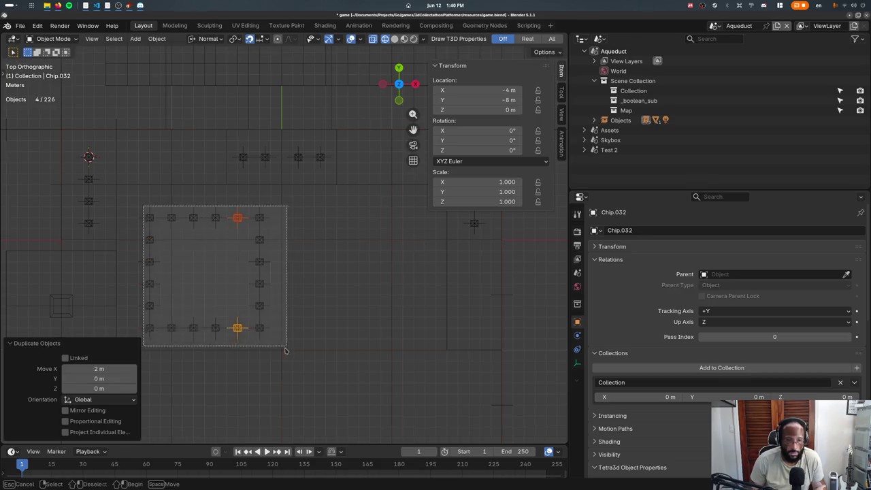
pyautogui.press('g')
pyautogui.press('Escape')
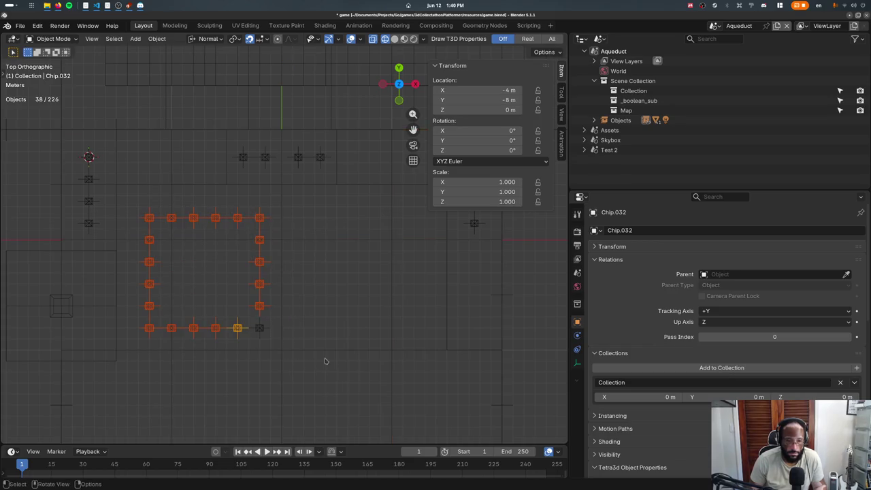
pyautogui.keyDown('shift'); pyautogui.click(269, 334); pyautogui.keyUp('shift')
pyautogui.press('g')
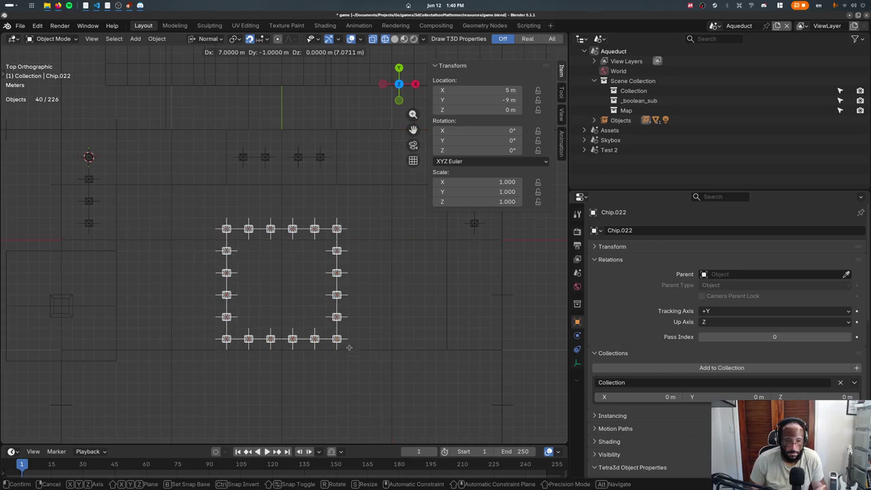
pyautogui.click(346, 338)
pyautogui.moveTo(346, 338); pyautogui.dragTo(297, 322, button='middle')
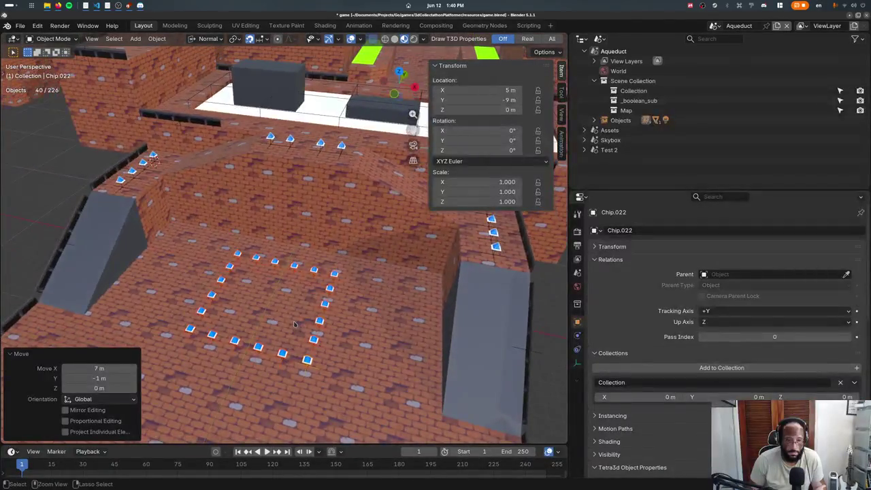
pyautogui.hotkey('ctrl', 's')
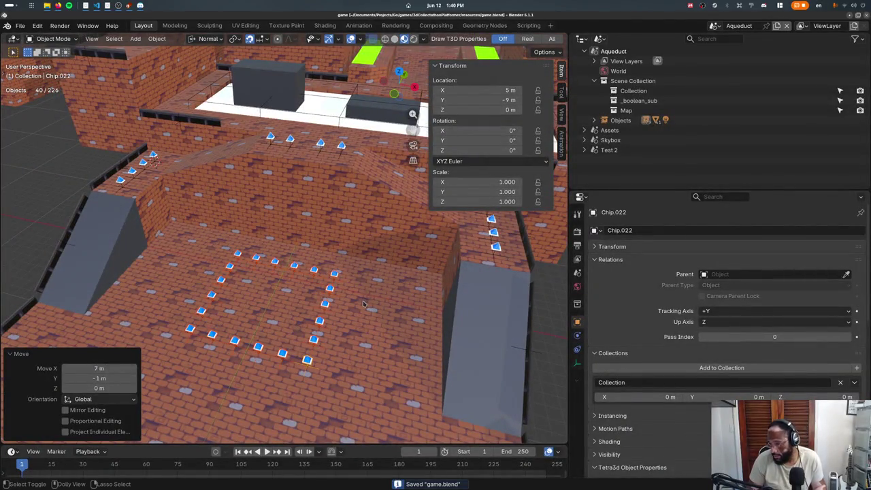
pyautogui.hotkey('alt', 'Tab')
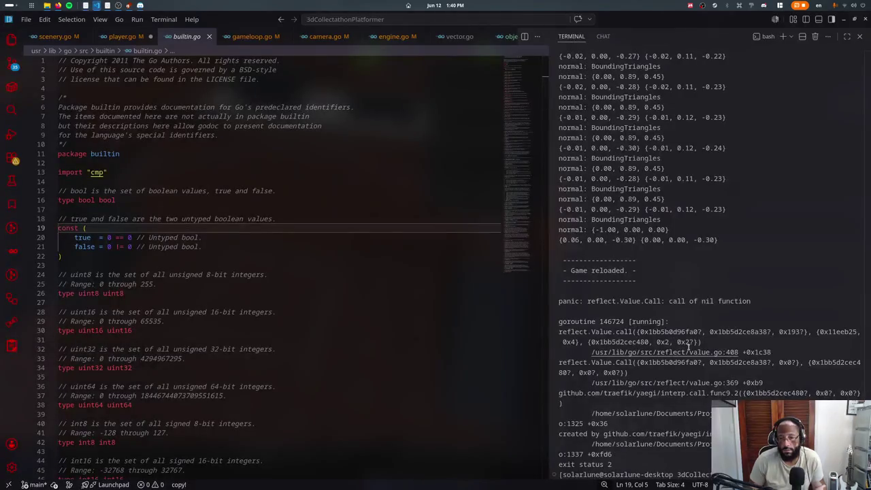
# - Launch the game with ./runDesktop.sh and run the character up the ramp into the chip ring
pyautogui.press('Up')
pyautogui.press('Return')
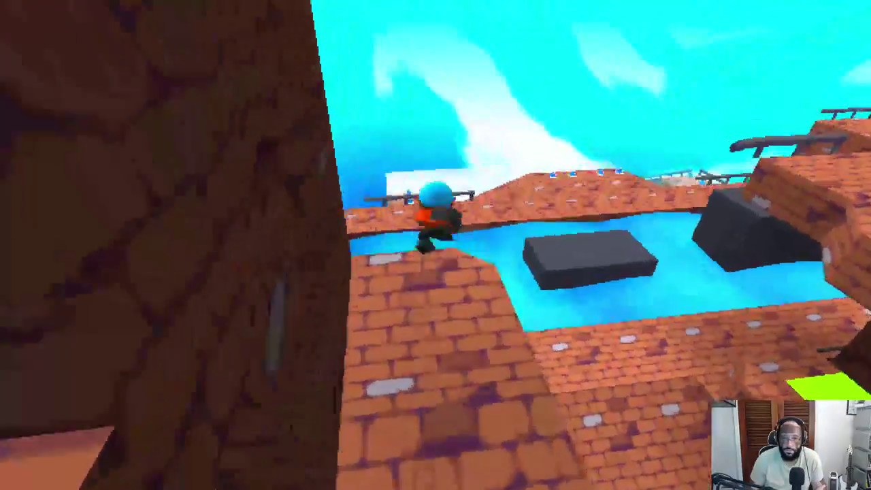
pyautogui.press('w')
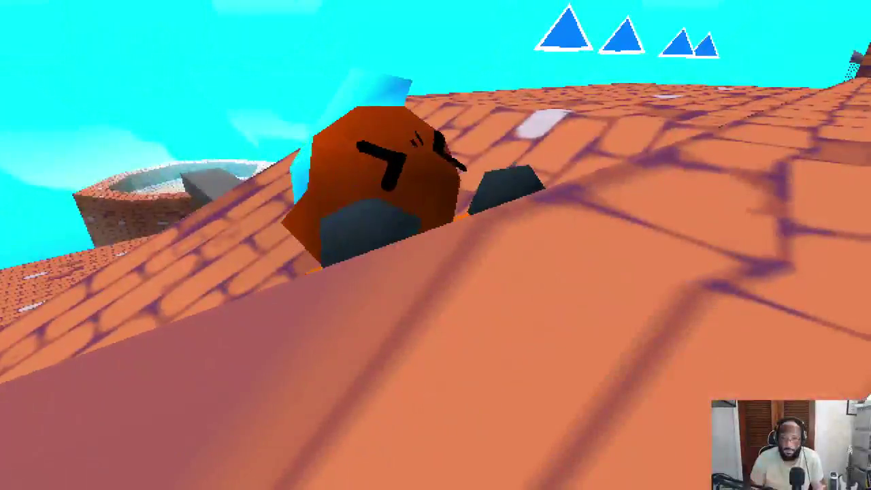
pyautogui.press('w')
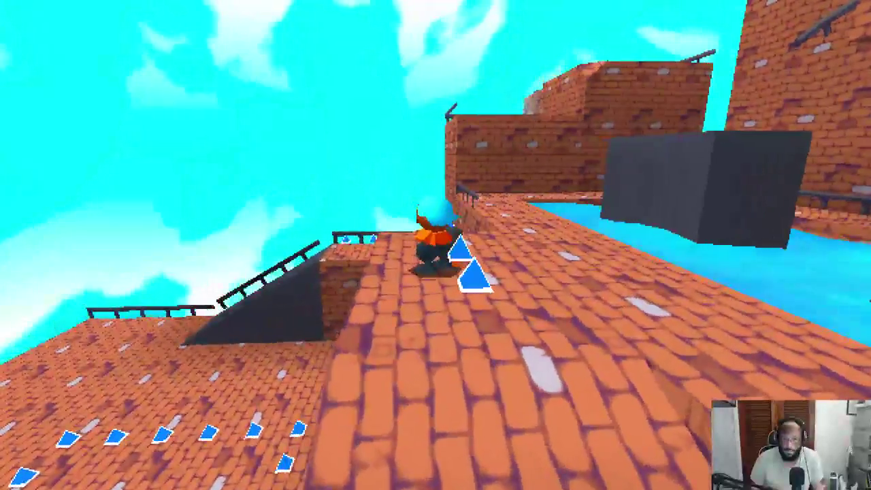
pyautogui.press('w')
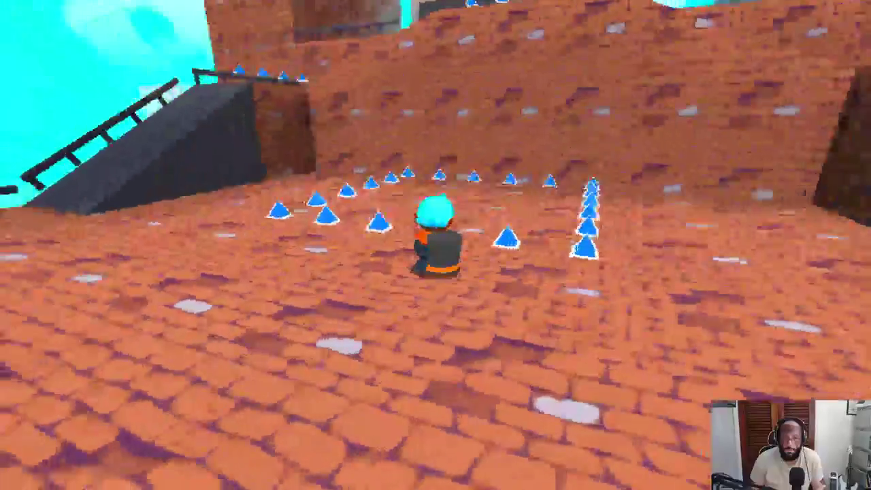
pyautogui.press('s')
# - Leave the fullscreen game and bring Blender back through the window overview
pyautogui.hotkey('alt', 'Tab')
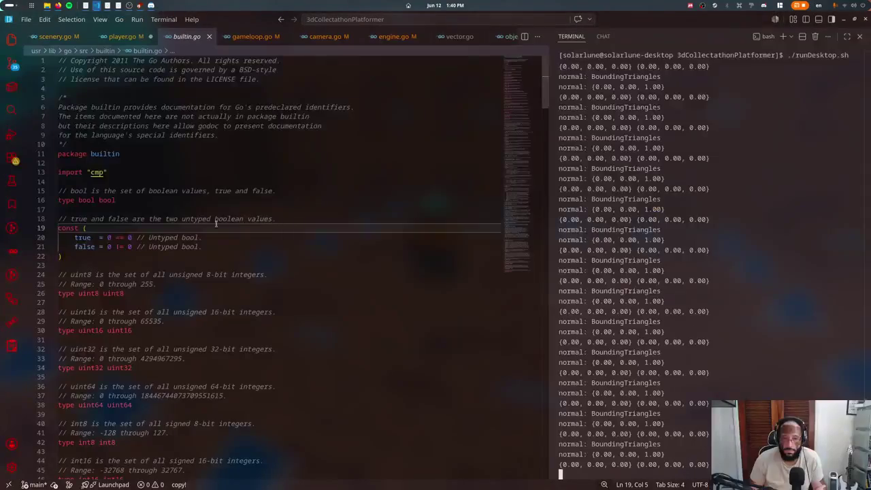
pyautogui.press('super')
pyautogui.click(269, 281)
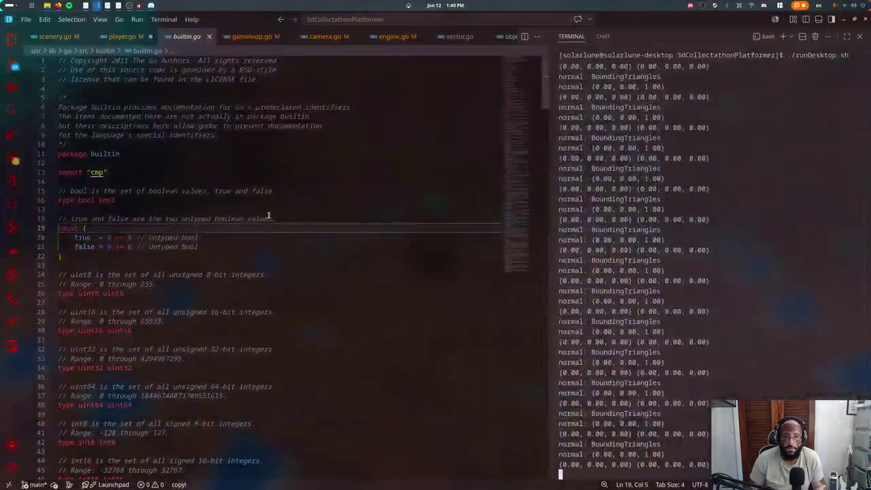
pyautogui.press('super')
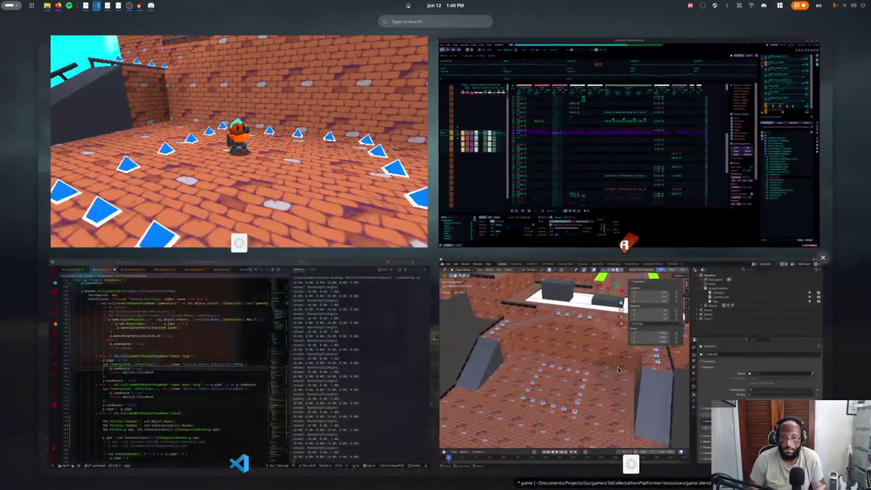
pyautogui.click(599, 306)
pyautogui.click(715, 25)
# - Switch to the Assets scene, frame the Chip object and show its object properties
pyautogui.click(723, 51)
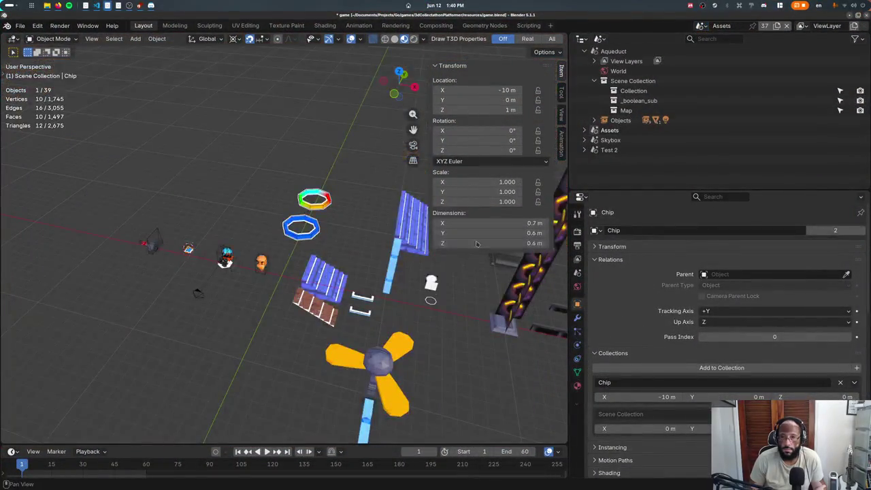
pyautogui.press('KP_Decimal')
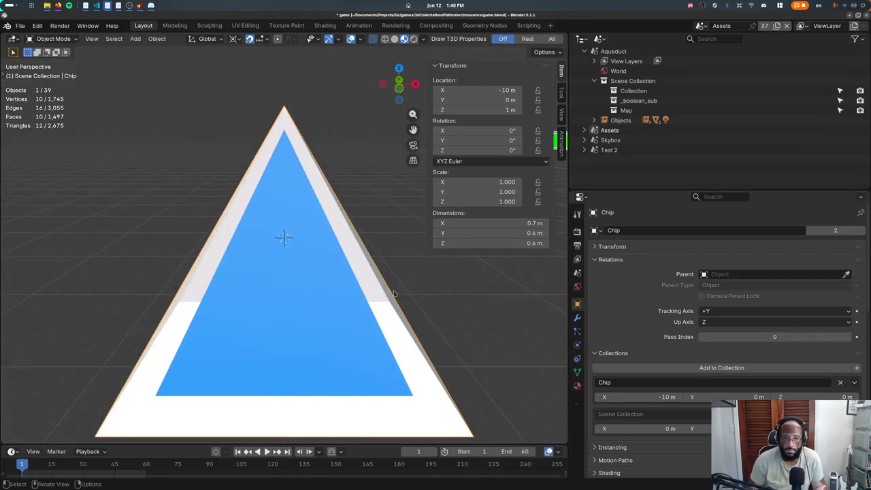
pyautogui.click(577, 385)
pyautogui.click(577, 305)
pyautogui.scroll(-5, 644, 321)
pyautogui.scroll(-5, 644, 321)
# - Add a game property named 'chip' to the Chip and set it to true
pyautogui.click(674, 303)
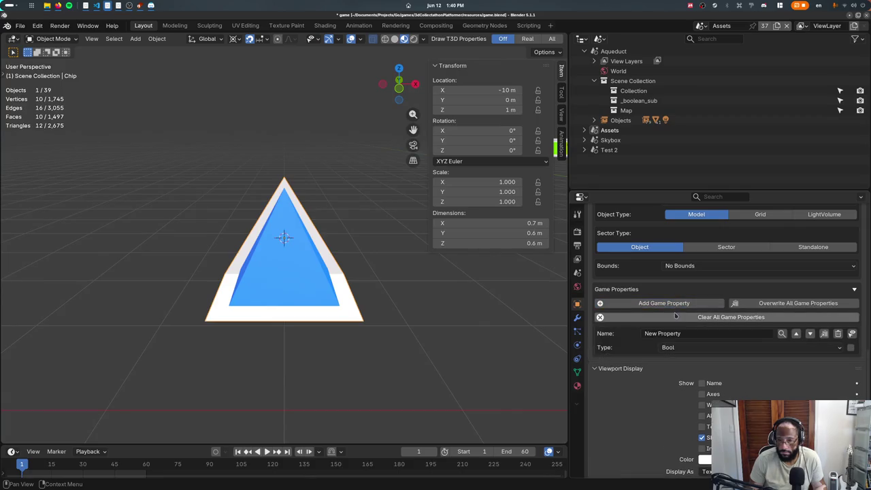
pyautogui.click(674, 334)
pyautogui.write('chip')
pyautogui.press('Return')
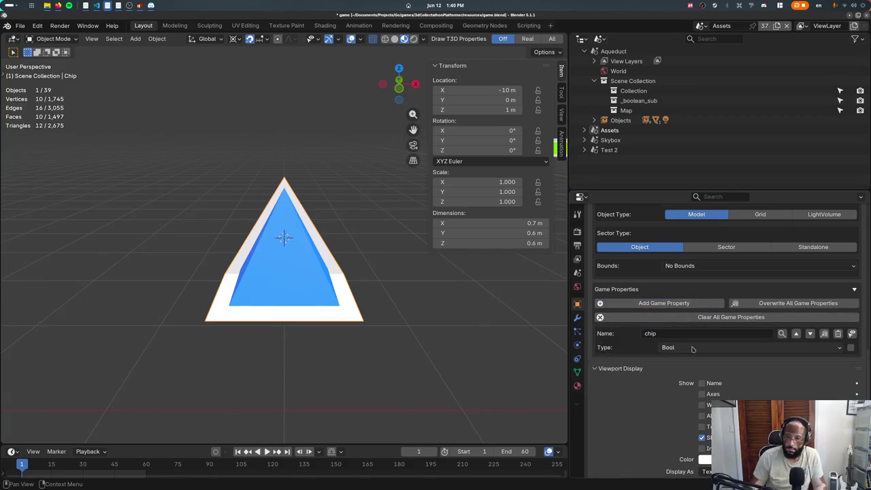
pyautogui.click(851, 348)
# - Add a second game property 'default action' with type Action
pyautogui.click(663, 303)
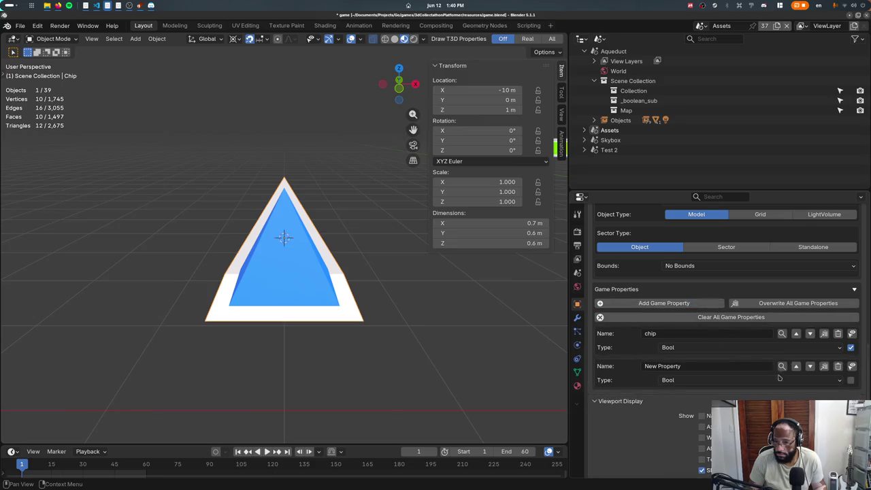
pyautogui.click(782, 366)
pyautogui.press('Return')
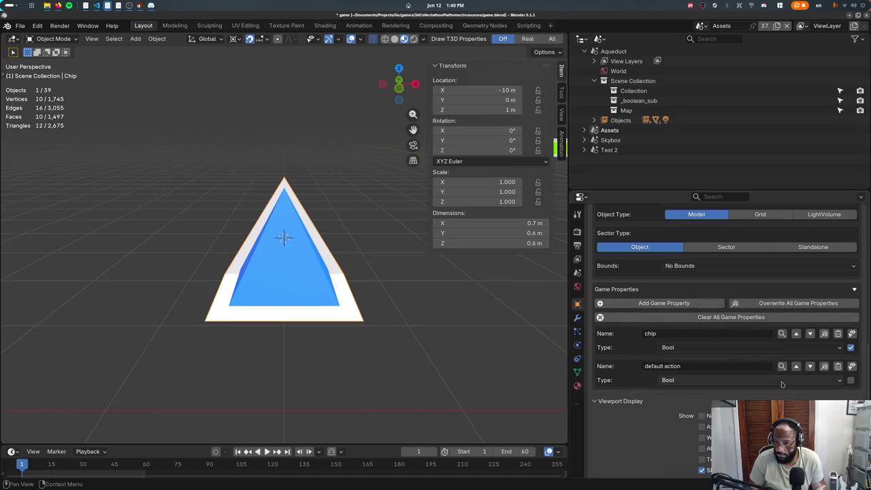
pyautogui.click(720, 382)
pyautogui.click(671, 306)
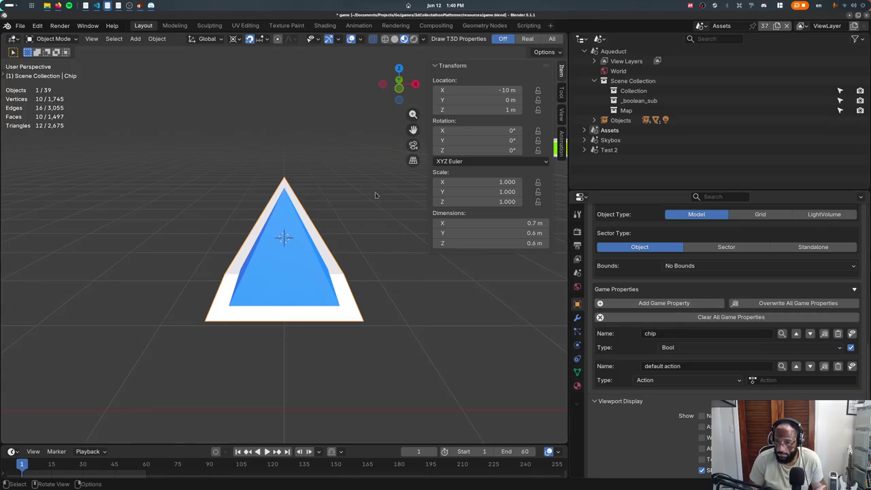
pyautogui.click(355, 27)
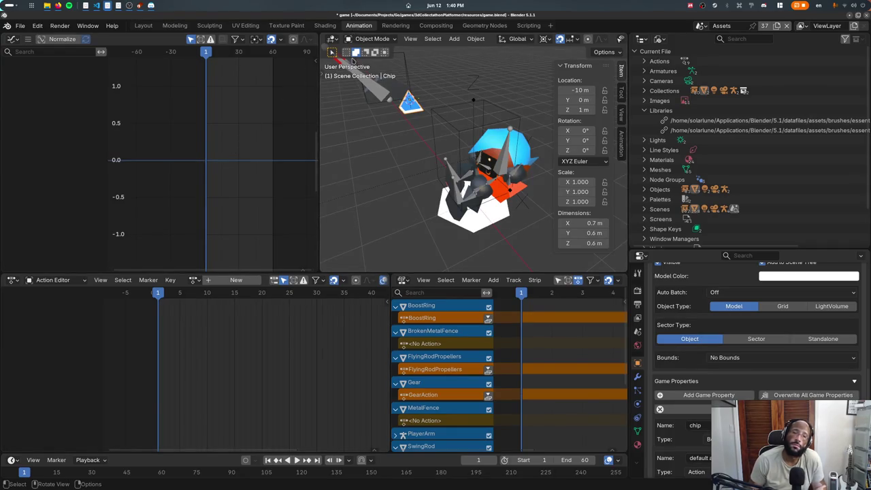
# - Assign the BoostRing action to the chip and play it to preview the animation
pyautogui.press('KP_Decimal')
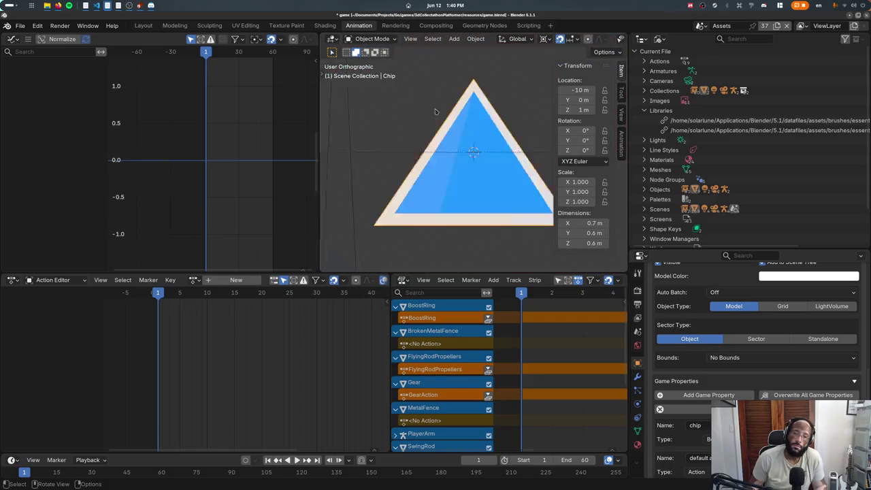
pyautogui.scroll(-6, 437, 111)
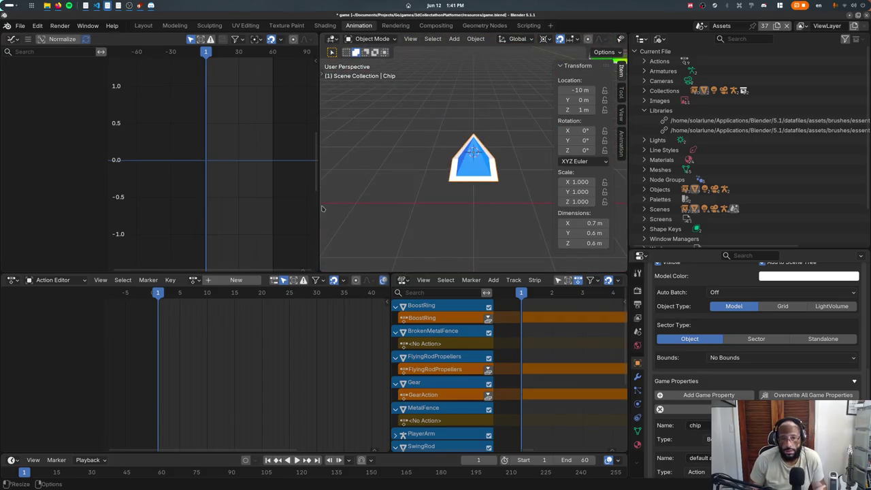
pyautogui.click(194, 280)
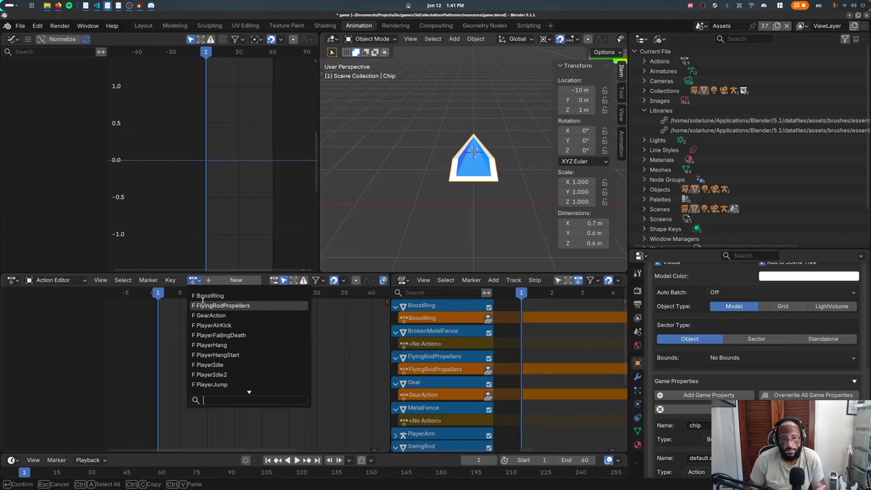
pyautogui.click(208, 295)
pyautogui.press('space')
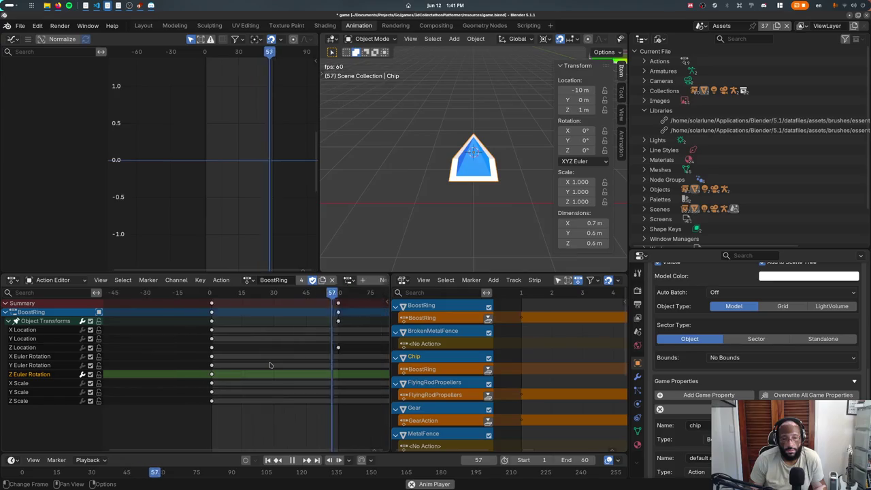
pyautogui.scroll(-6, 269, 358)
pyautogui.moveTo(272, 293)
pyautogui.mouseDown()
pyautogui.moveTo(219, 292)
pyautogui.moveTo(271, 316)
pyautogui.mouseUp()
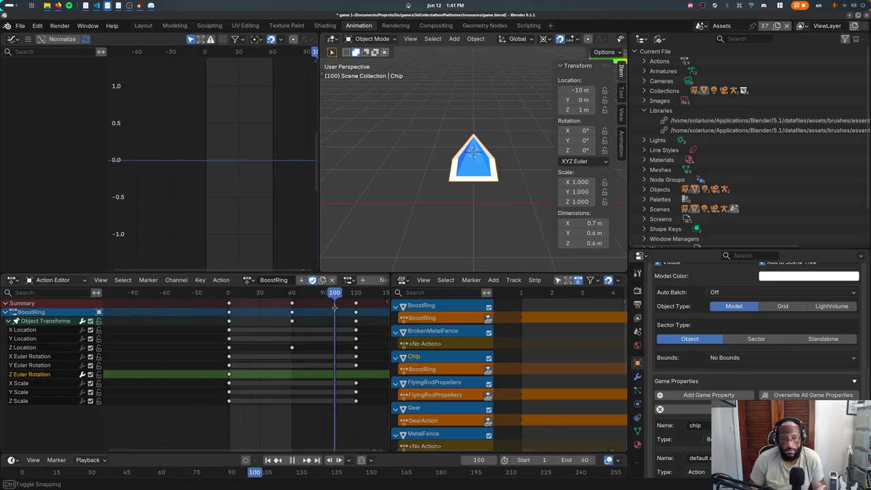
pyautogui.press('space')
# - Reassign BoostRing, scrub back to the first frame, then undo the assignment
pyautogui.click(348, 280)
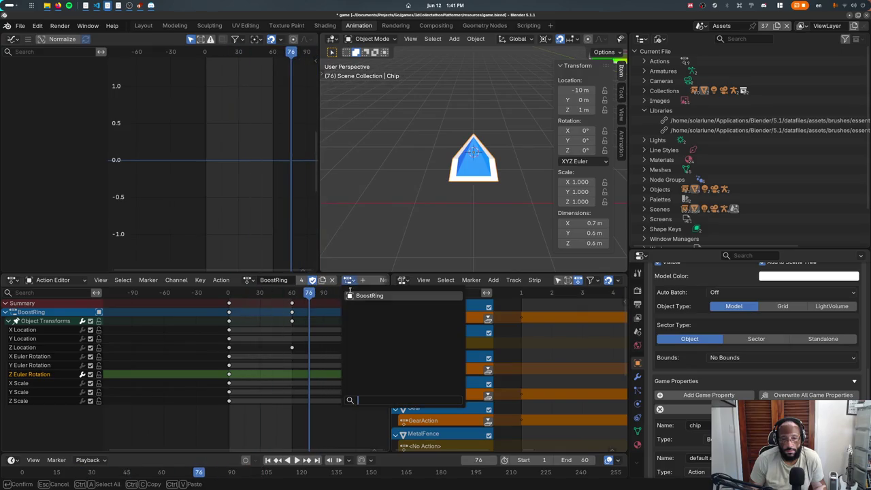
pyautogui.click(352, 295)
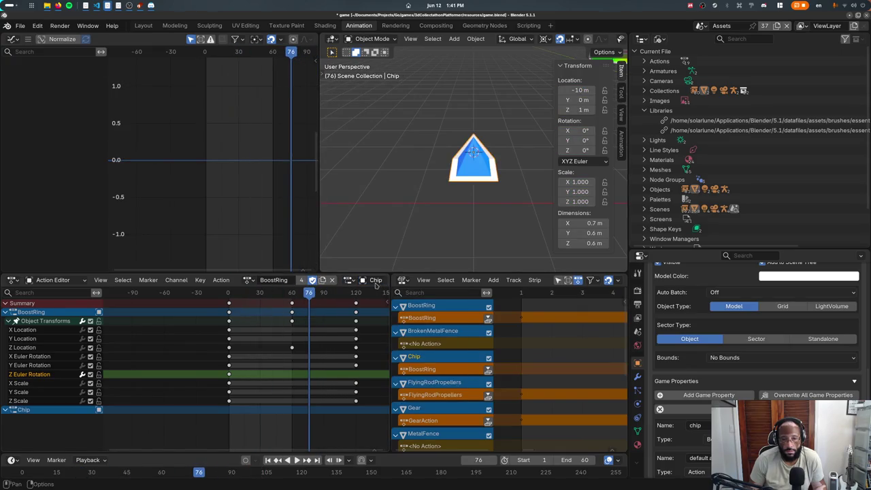
pyautogui.moveTo(309, 292); pyautogui.dragTo(254, 294)
pyautogui.press('Escape')
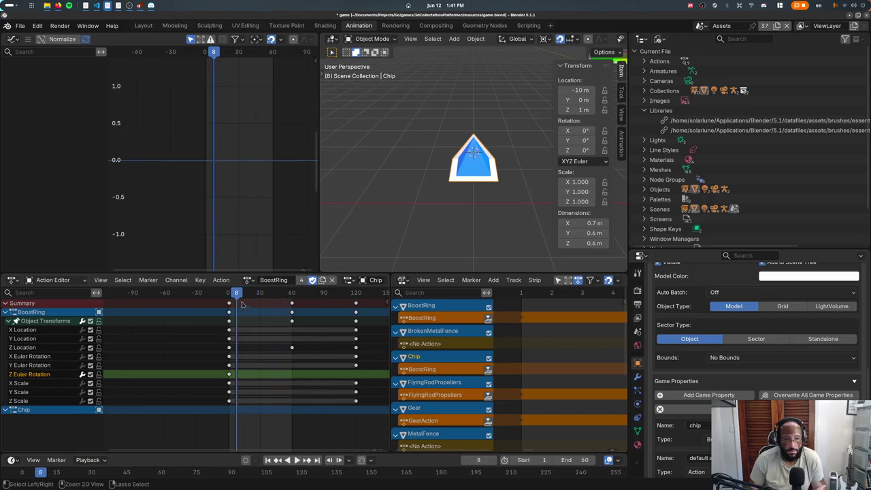
pyautogui.keyDown('ctrl'); pyautogui.scroll(-5, 250, 336); pyautogui.keyUp('ctrl')
pyautogui.hotkey('shift', 'Left')
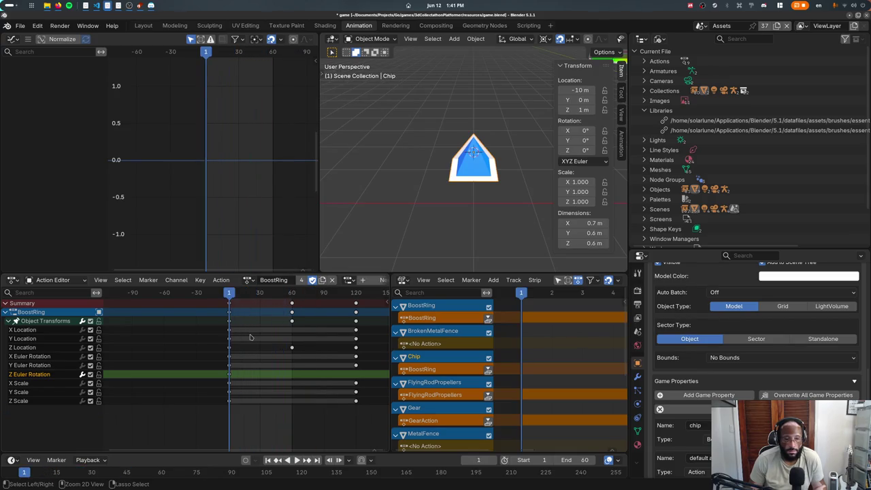
pyautogui.hotkey('ctrl', 'z')
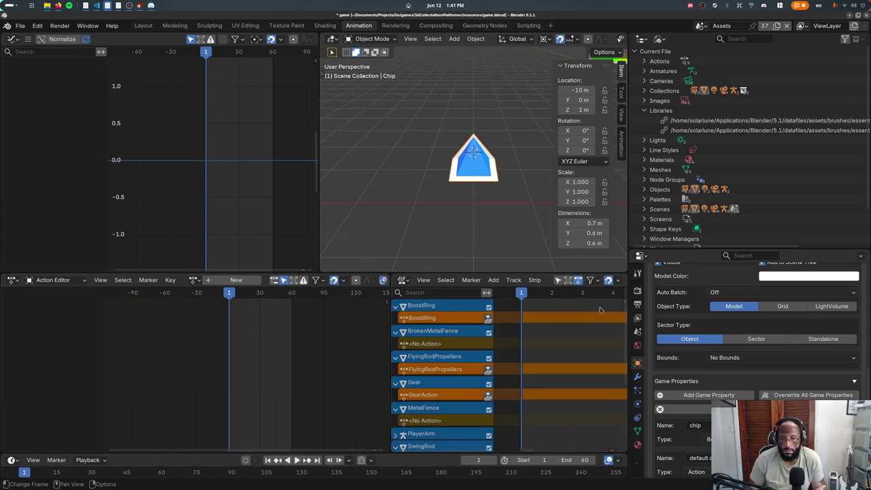
# - Open the default action property's Action list and close it without choosing
pyautogui.scroll(-4, 735, 385)
pyautogui.click(799, 369)
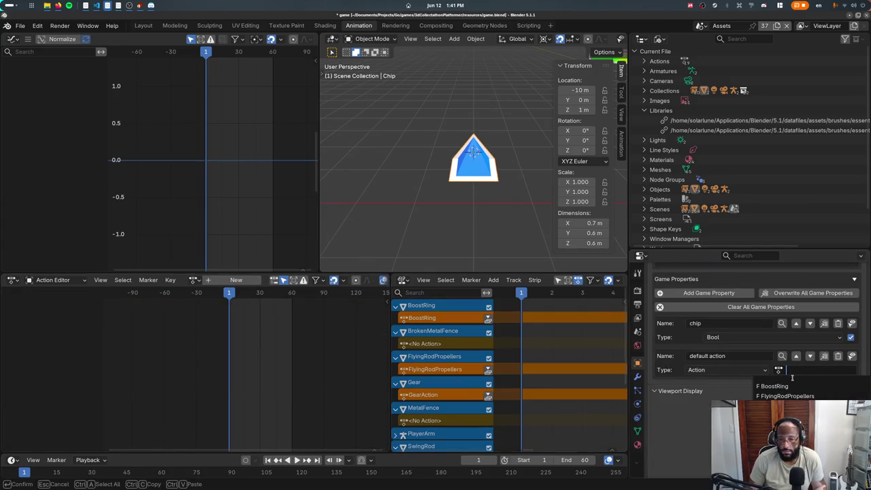
pyautogui.press('Escape')
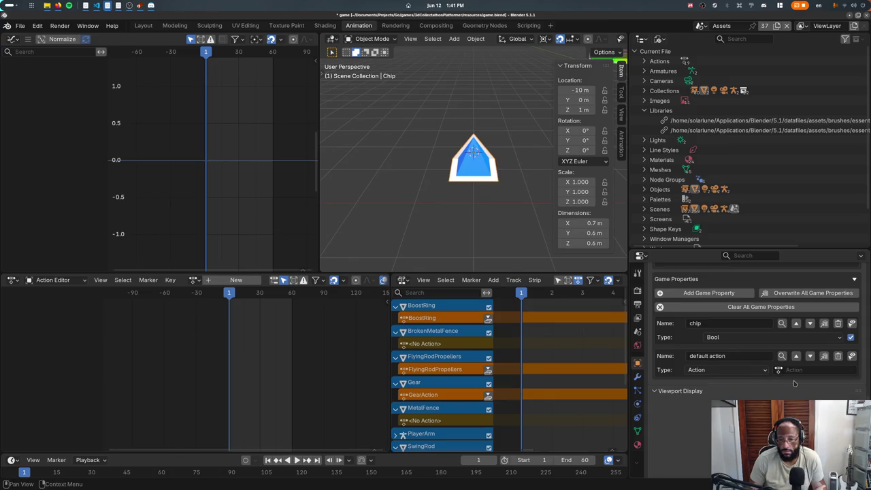
pyautogui.hotkey('alt', 'Tab')
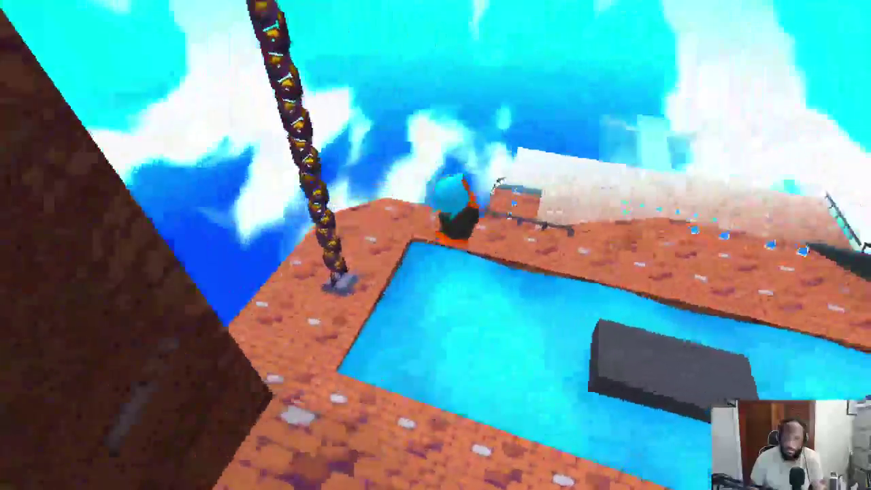
# - Play through the aqueduct full screen with debug stats toggled, then bring Blender forward
pyautogui.press('F3')
pyautogui.press('F3')
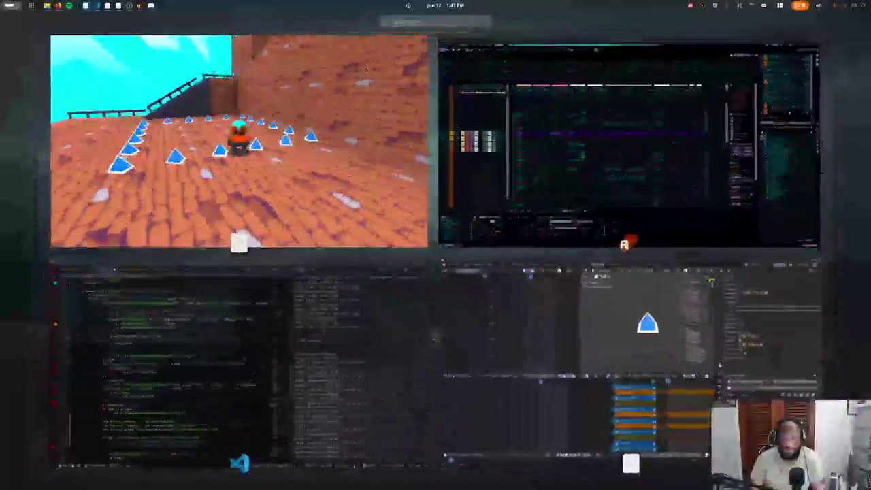
pyautogui.press('super')
pyautogui.click(548, 303)
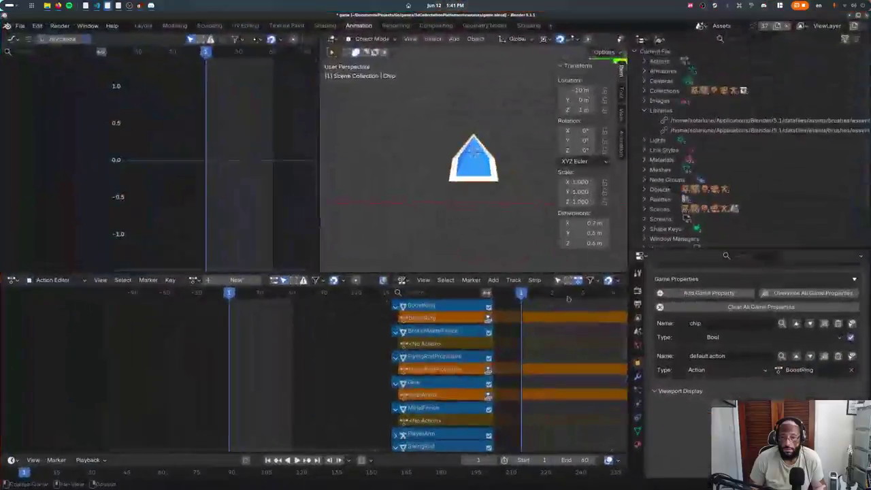
# - Bring VS Code forward and search player.go for 'p.sp'
pyautogui.press('super')
pyautogui.click(348, 294)
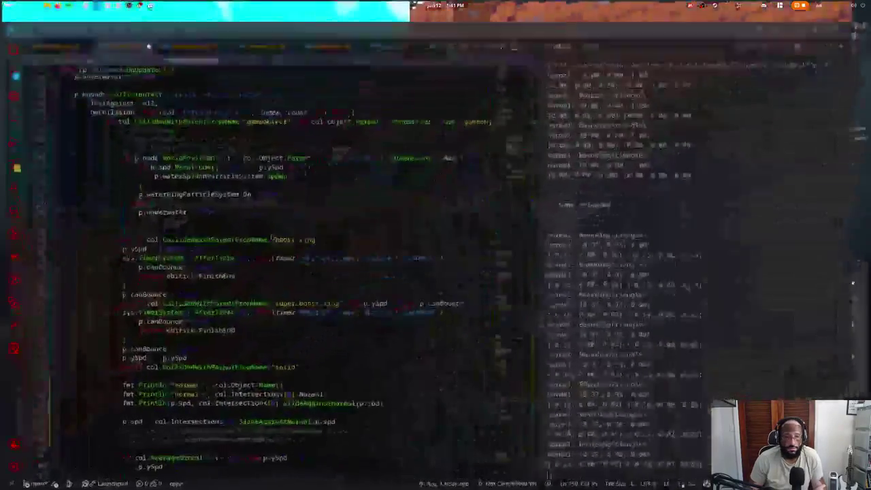
pyautogui.hotkey('ctrl', 'z')
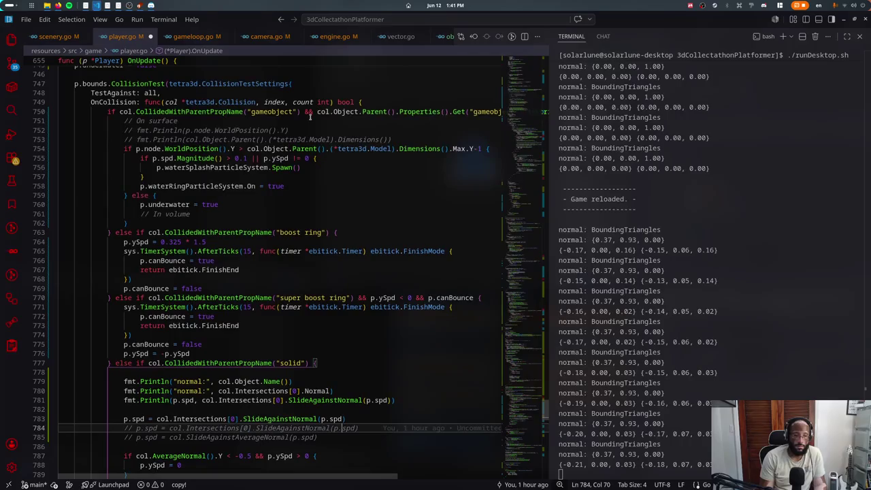
pyautogui.hotkey('ctrl', 'f')
pyautogui.press('BackSpace')
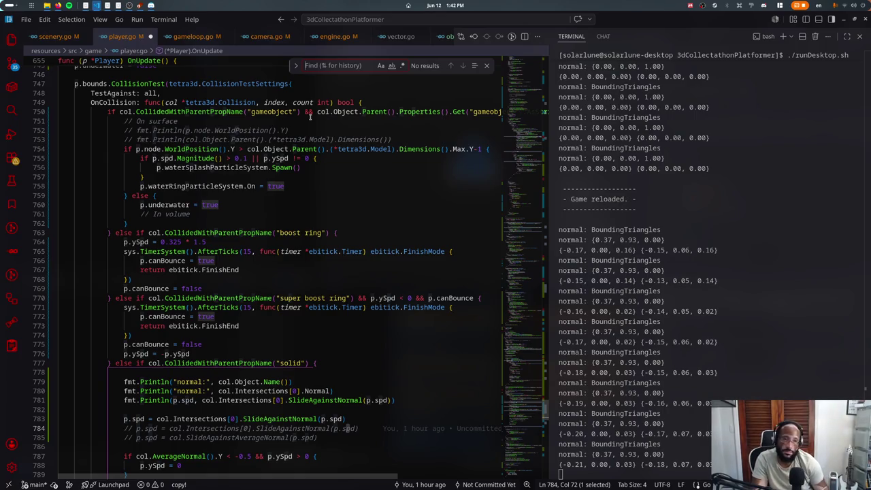
pyautogui.write('p.spd')
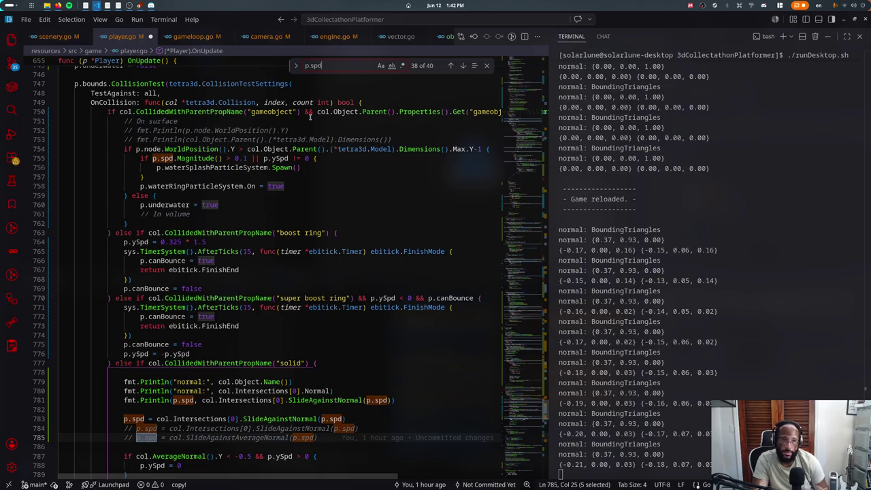
pyautogui.press('Escape')
# - Add an else if CollidedWithParentPropName("chip") branch after the collision block
pyautogui.click(309, 117)
pyautogui.scroll(-6, 208, 265)
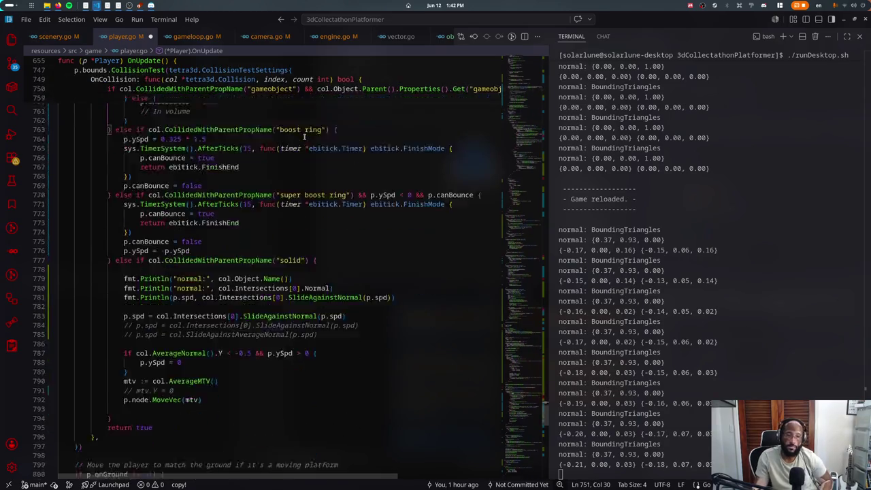
pyautogui.click(182, 342)
pyautogui.press('Down')
pyautogui.press('Down')
pyautogui.press('Up')
pyautogui.press('End')
pyautogui.write('else if')
pyautogui.write('.CollidedWithP')
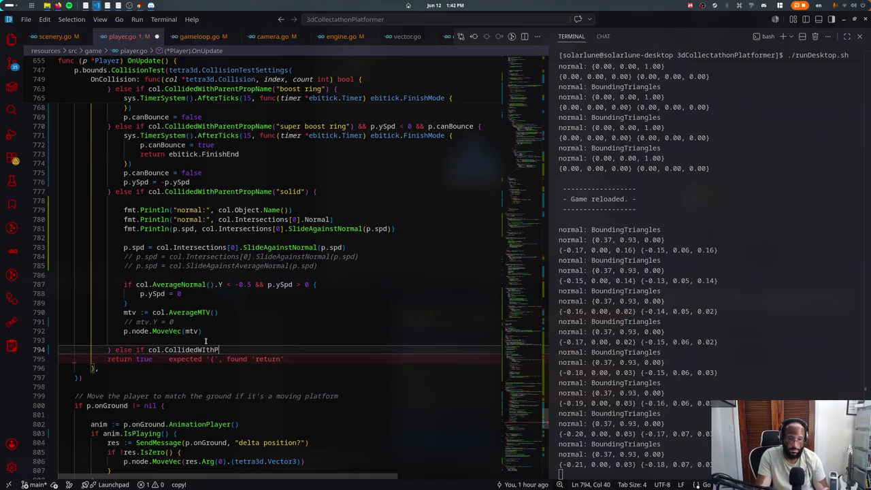
pyautogui.write('hParentP')
pyautogui.press('Tab')
pyautogui.write('("chip')
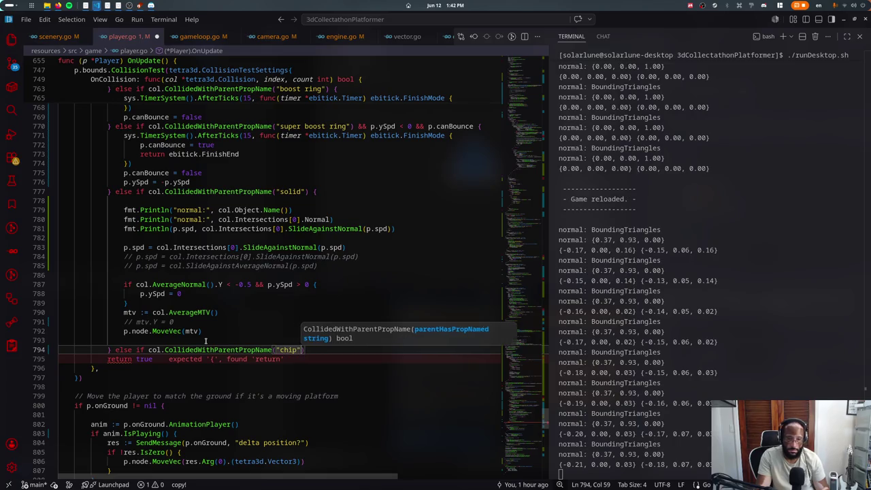
pyautogui.write('") {')
# - Call col.Object.Parent().Unparent() inside the chip branch and begin a // comment above it
pyautogui.press('Return')
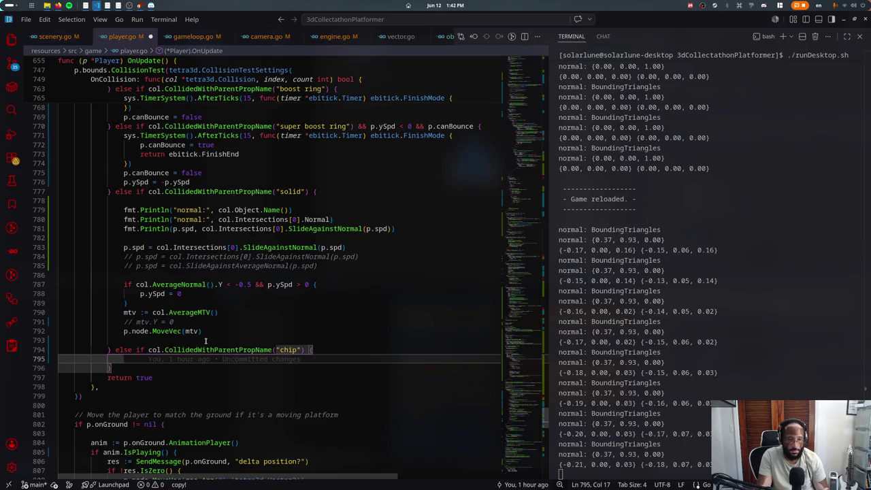
pyautogui.write('col.Object.Parent().')
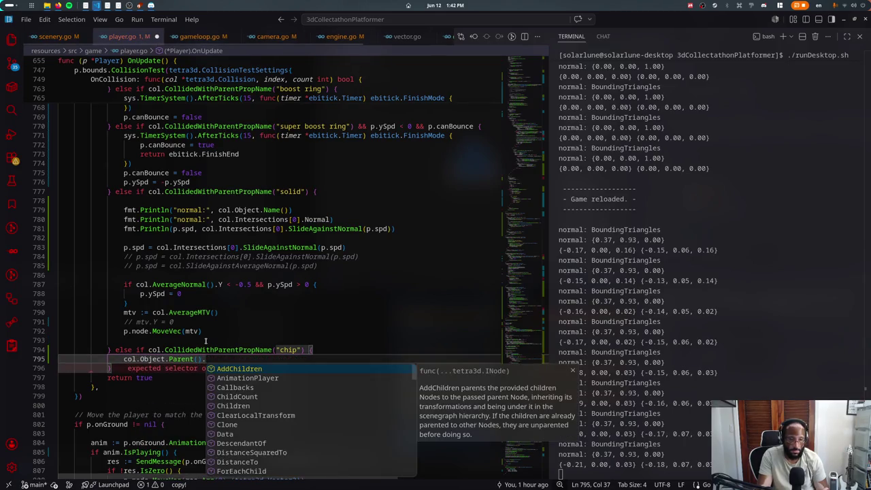
pyautogui.write('Unp')
pyautogui.press('Return')
pyautogui.hotkey('ctrl', 'shift', 'Return')
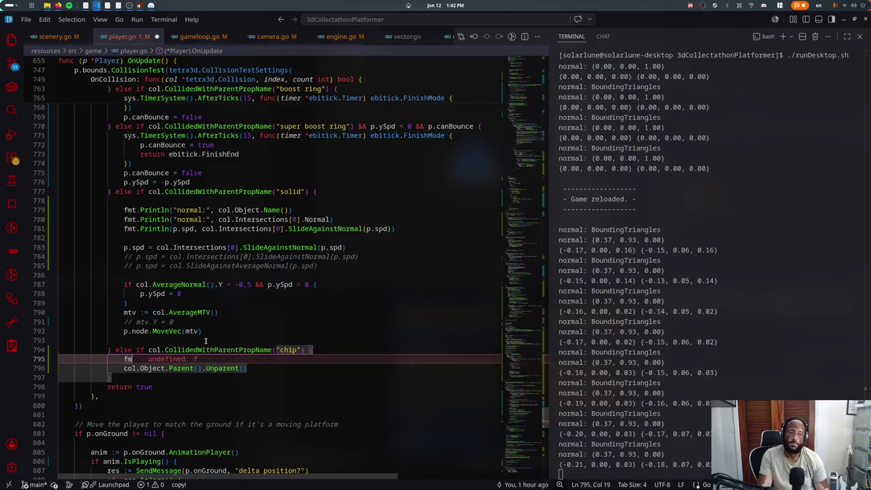
pyautogui.write('// Collect chip')
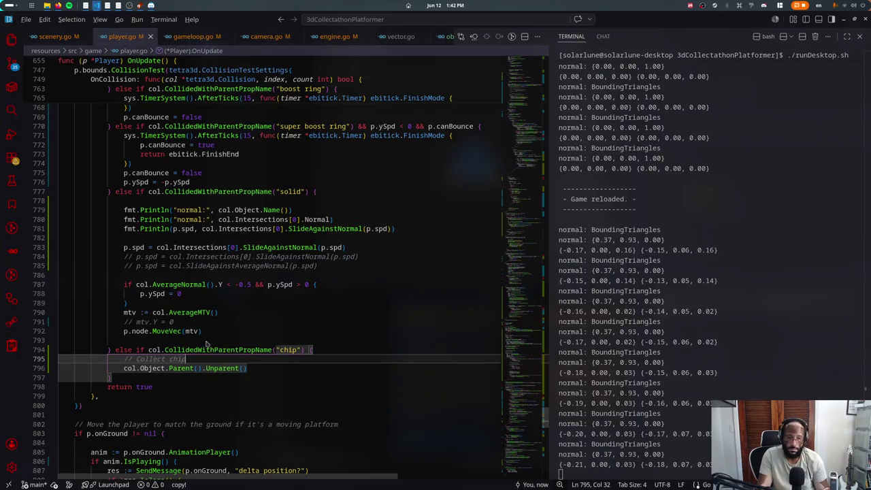
pyautogui.hotkey('alt', 'Tab')
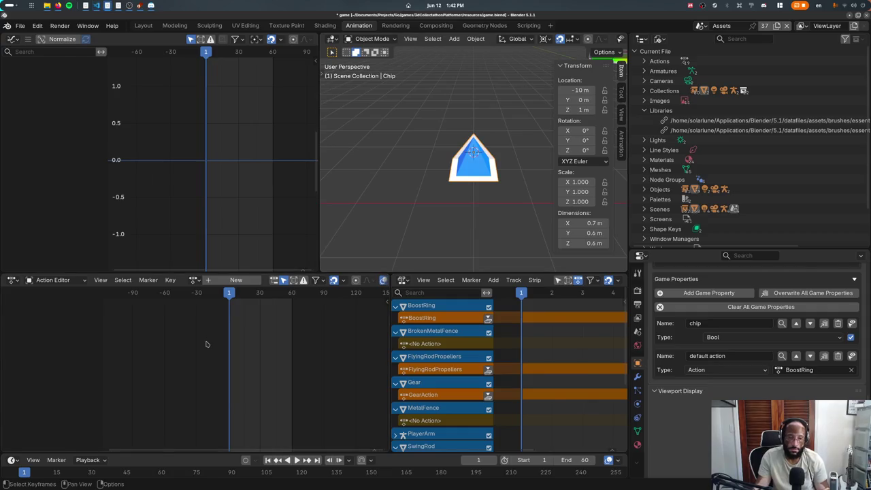
# - Reload the game, jump the character onto the bridge, then return to Blender via the overview
pyautogui.hotkey('alt', 'Tab')
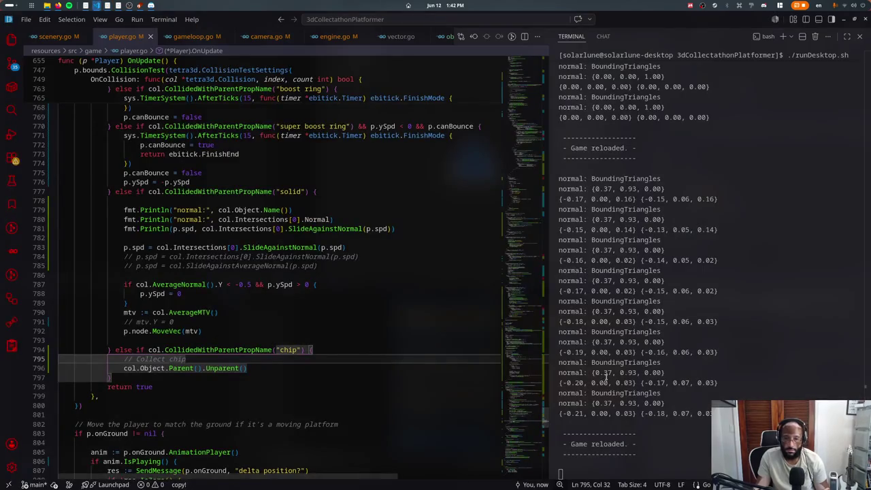
pyautogui.press('super')
pyautogui.click(231, 136)
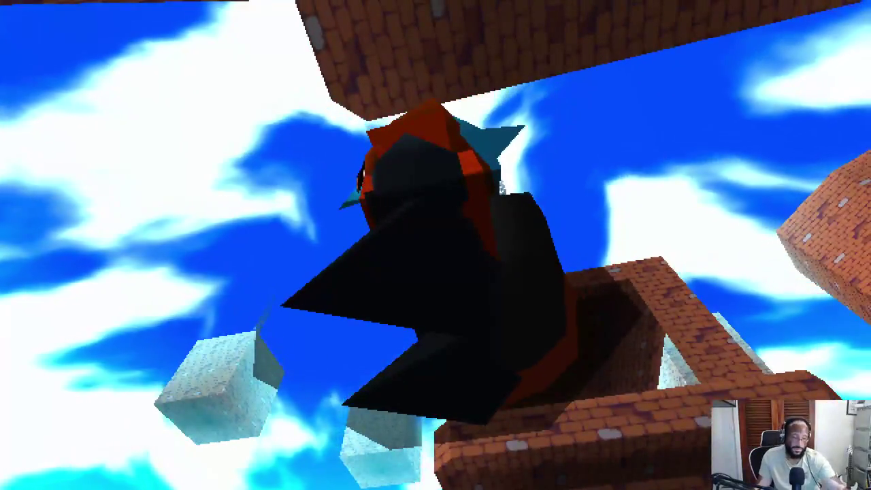
pyautogui.press('space')
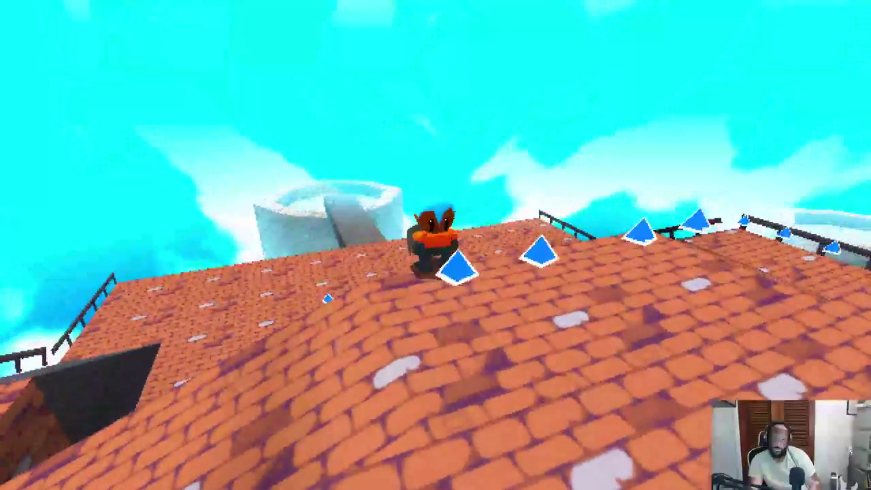
pyautogui.hotkey('alt', 'Tab')
pyautogui.press('super')
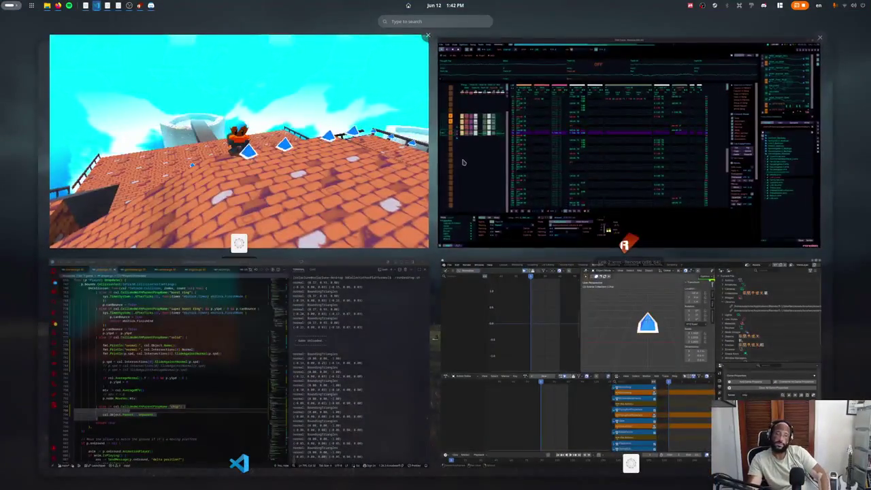
pyautogui.click(599, 381)
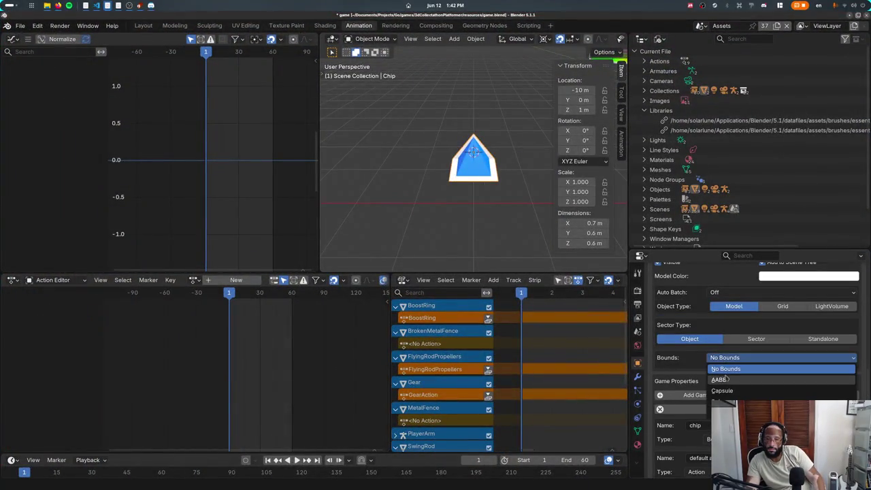
# - Alt-Tab from Blender through the code editor back to the running game
pyautogui.hotkey('alt', 'Tab')
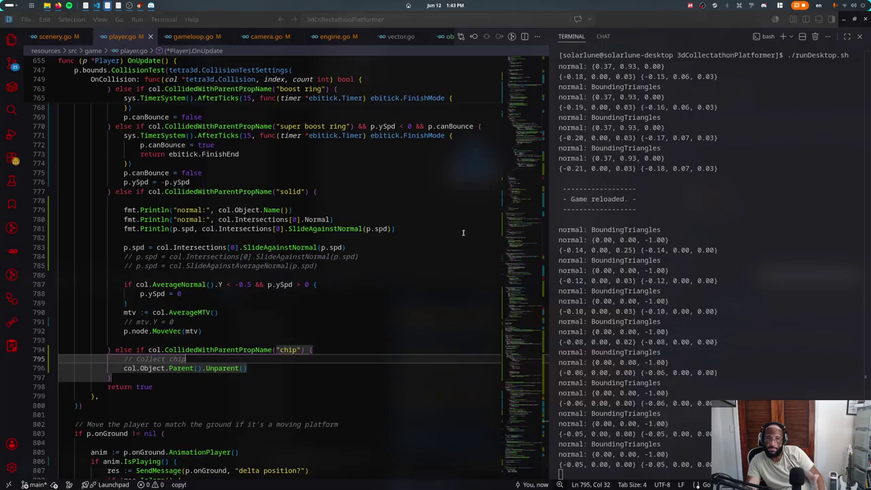
pyautogui.hotkey('alt', 'Tab')
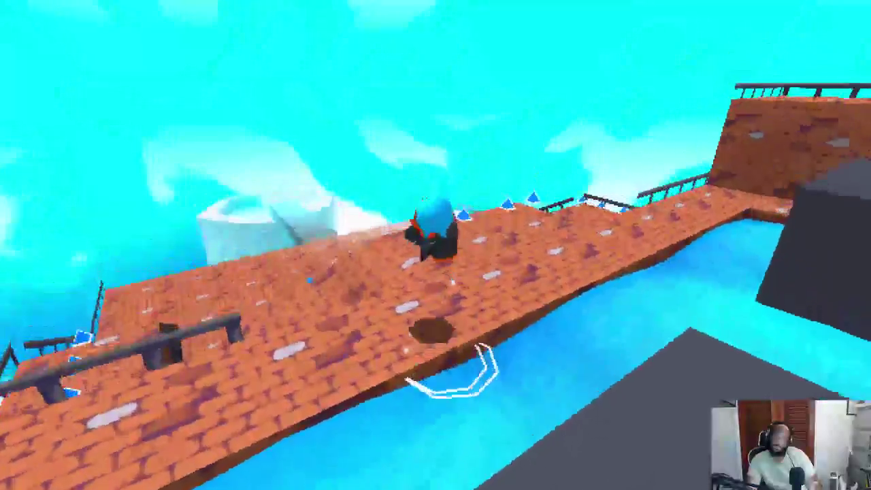
# - Run the character across the brick rooftop along the row of blue chips
pyautogui.press('w')
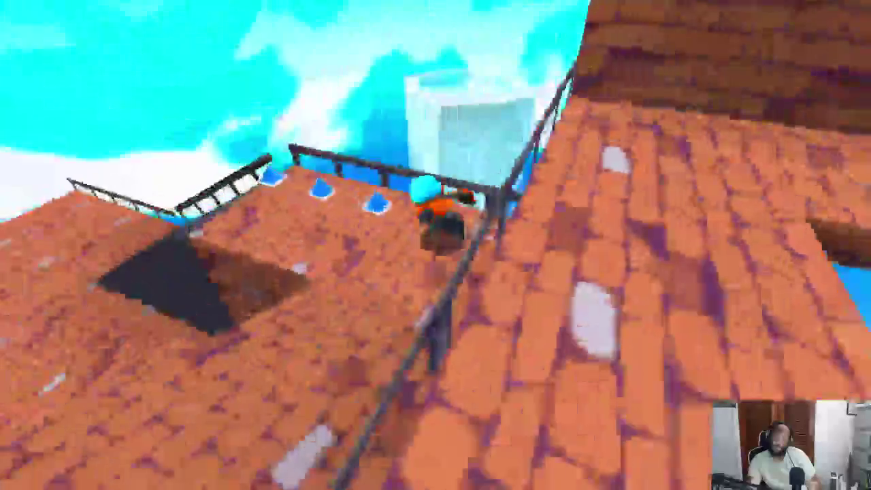
pyautogui.press('w')
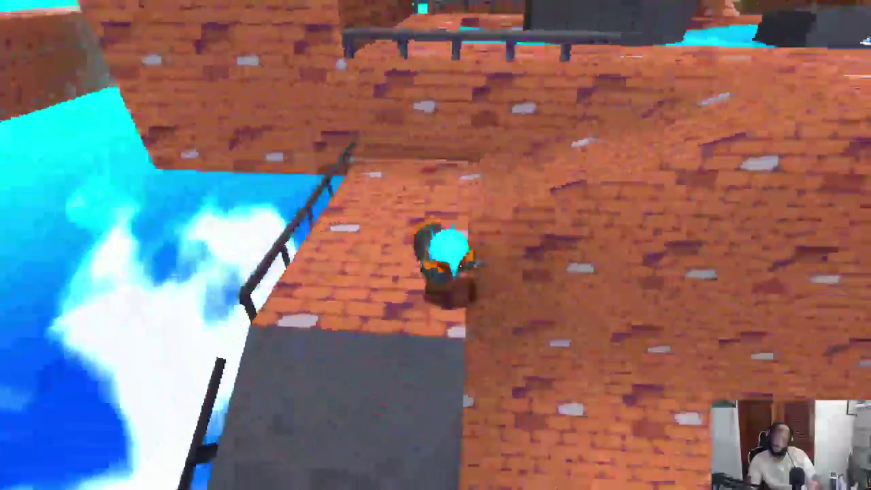
pyautogui.press('w')
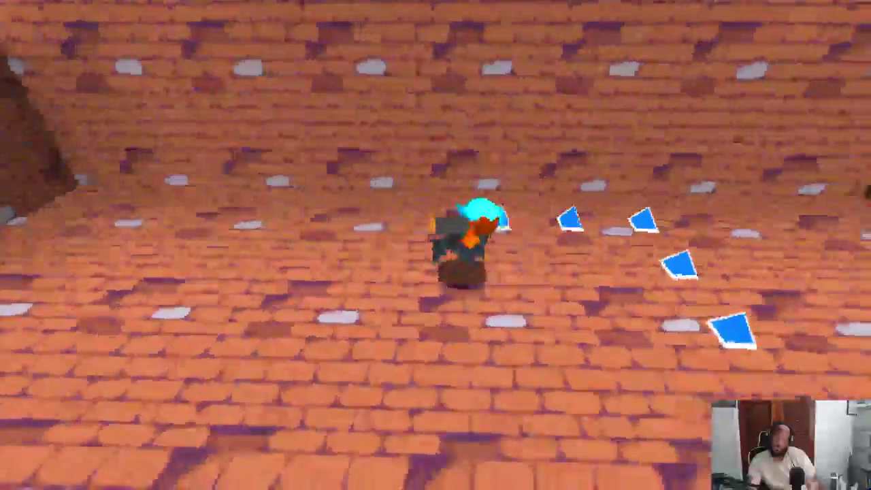
pyautogui.press('w')
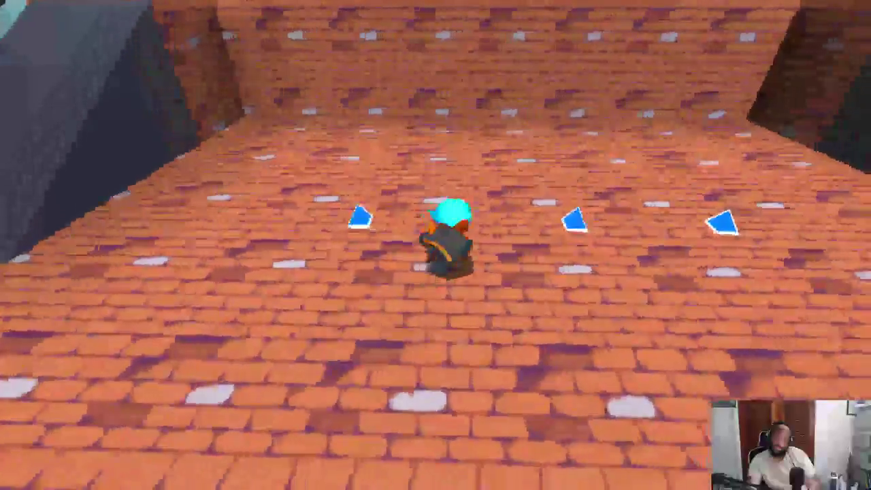
# - Exit the game, give the Chip 1.00-radius Sphere bounds in Blender, and resume
pyautogui.press('Escape')
pyautogui.hotkey('alt', 'Tab')
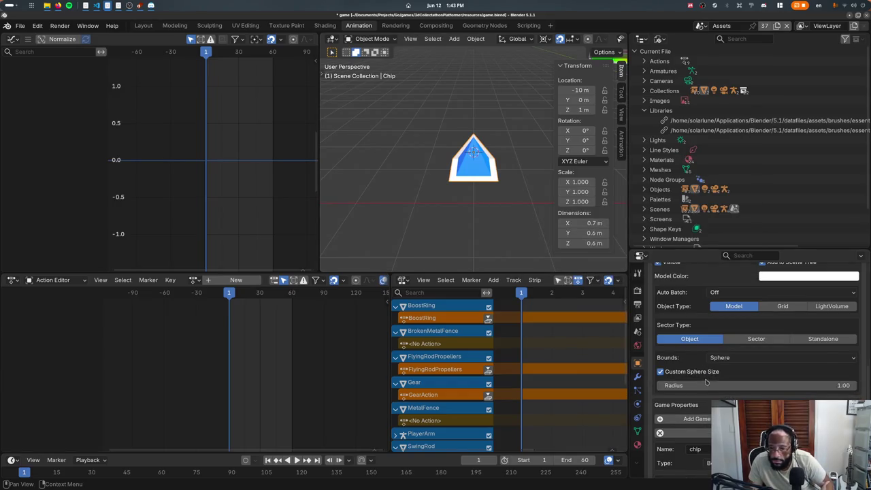
pyautogui.hotkey('alt', 'Tab')
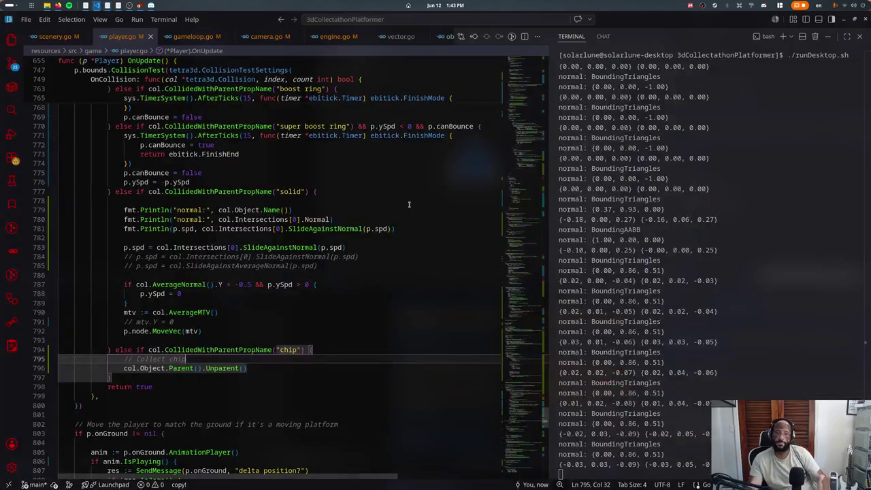
pyautogui.hotkey('alt', 'Tab')
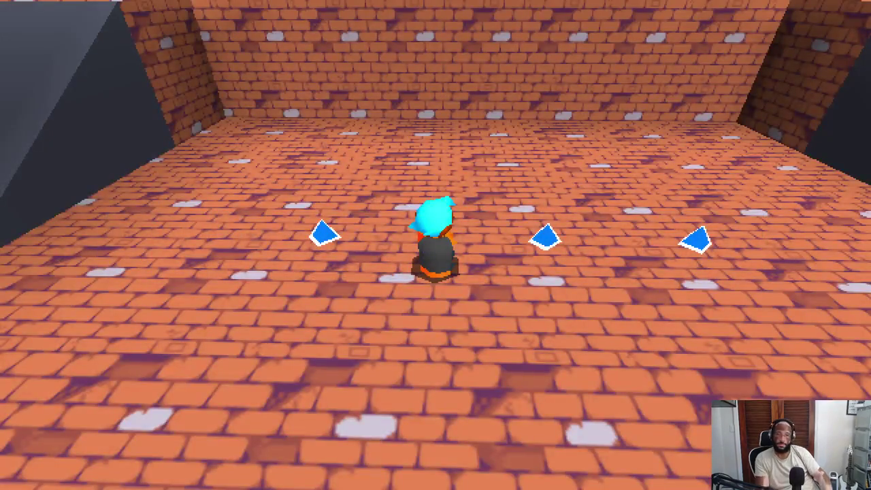
# - Share the screen with Allow Remote Interaction enabled, then resume playtesting
pyautogui.click(410, 204)
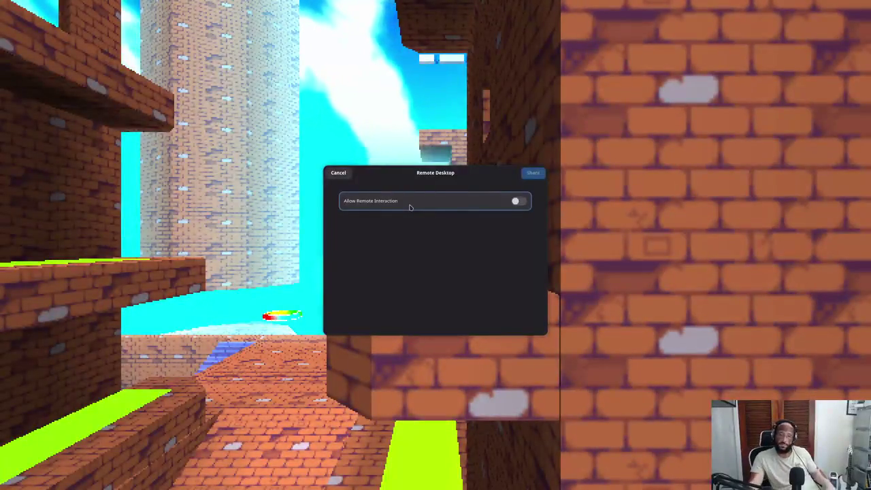
pyautogui.click(530, 173)
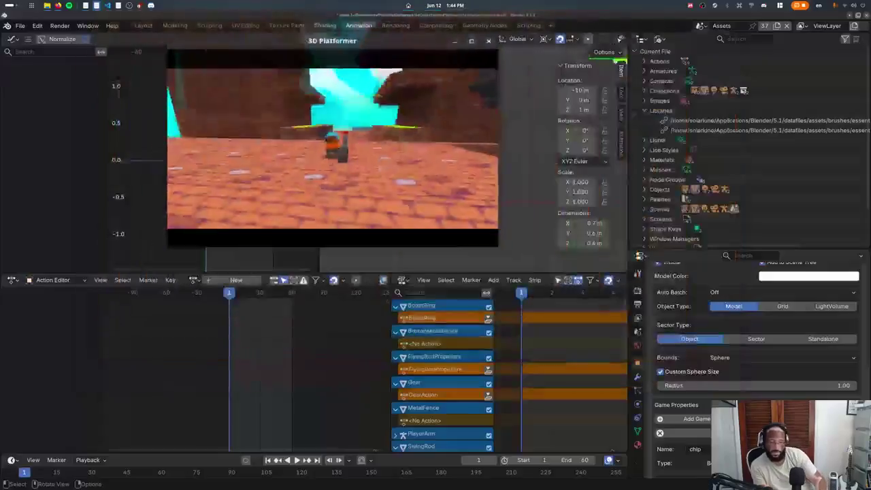
pyautogui.hotkey('alt', 'Tab')
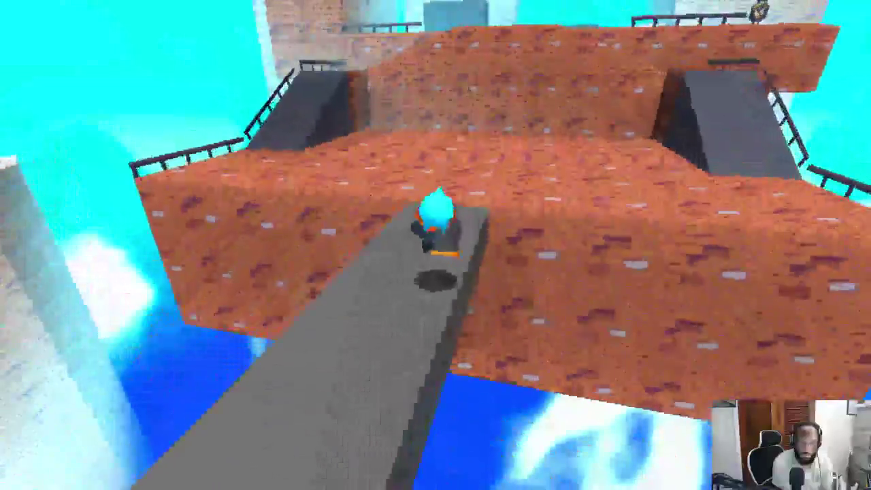
# - Show the F3 debug overlay and jump up the ramp onto the brick platform and green ledge
pyautogui.press('F3')
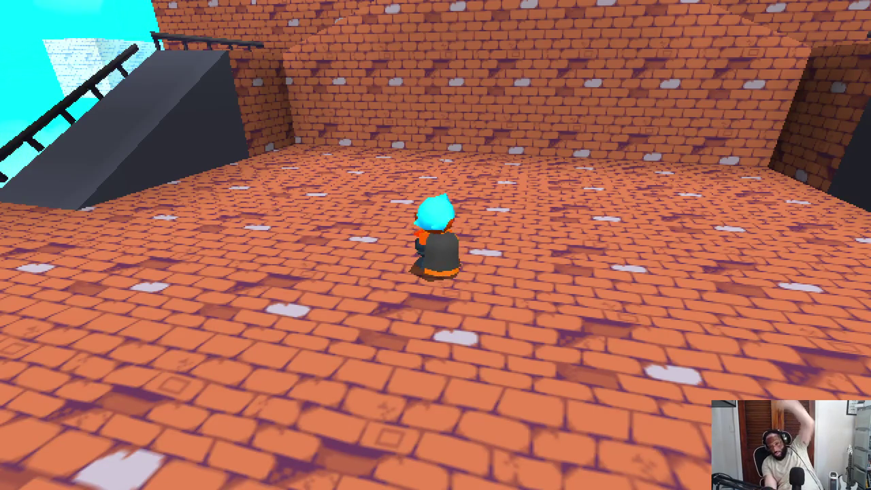
pyautogui.press('w')
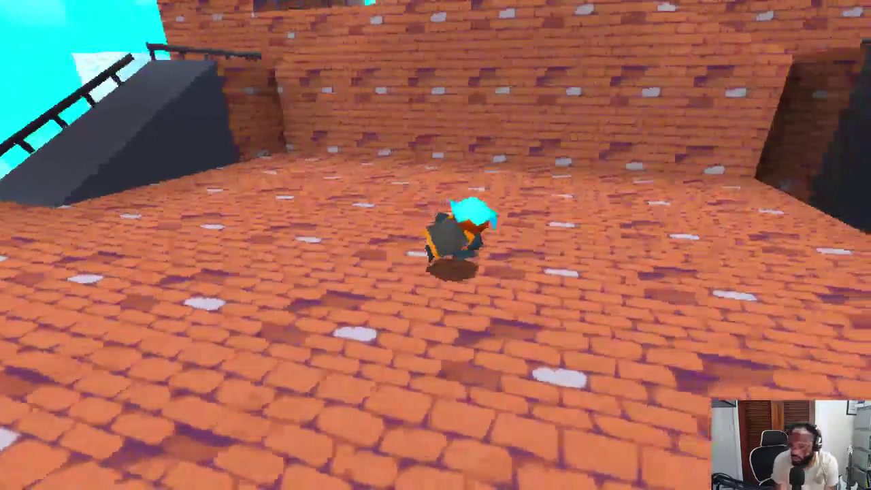
pyautogui.press('space')
pyautogui.press('w')
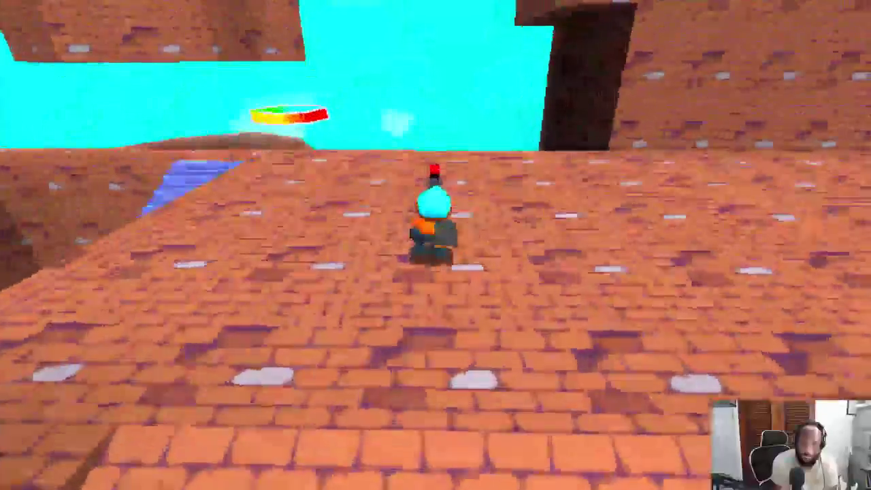
pyautogui.press('space')
pyautogui.press('w')
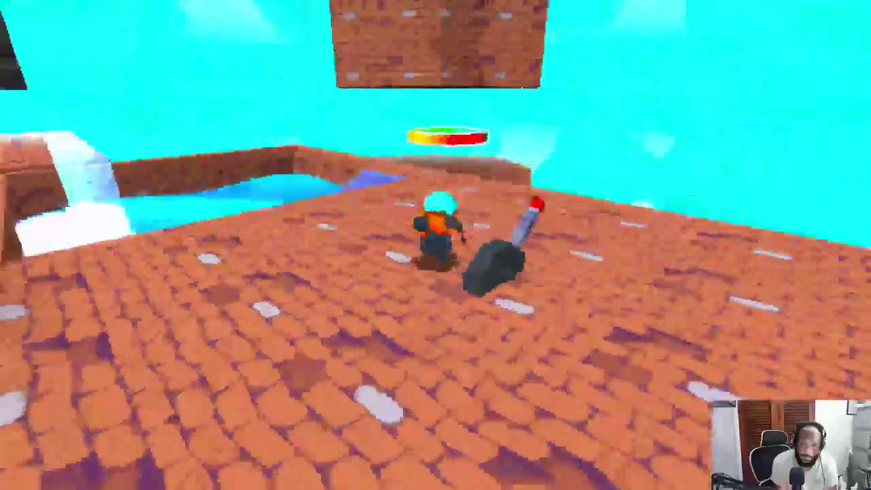
pyautogui.press('w')
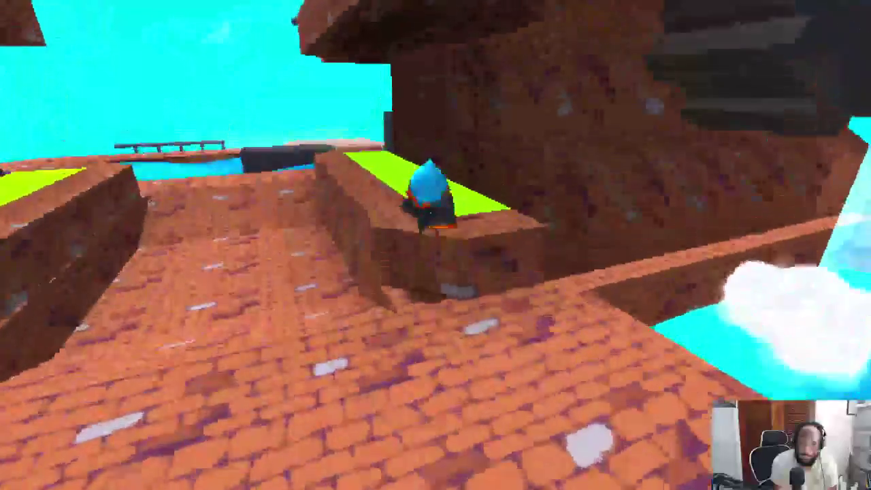
# - Climb the tall brick tower wall past the blue beams to its top platform
pyautogui.press('w')
pyautogui.press('space')
pyautogui.press('space')
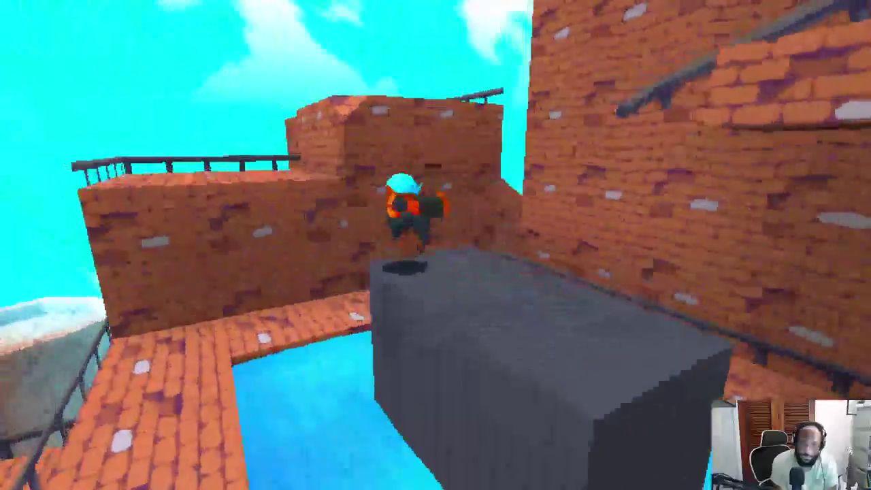
pyautogui.press('w')
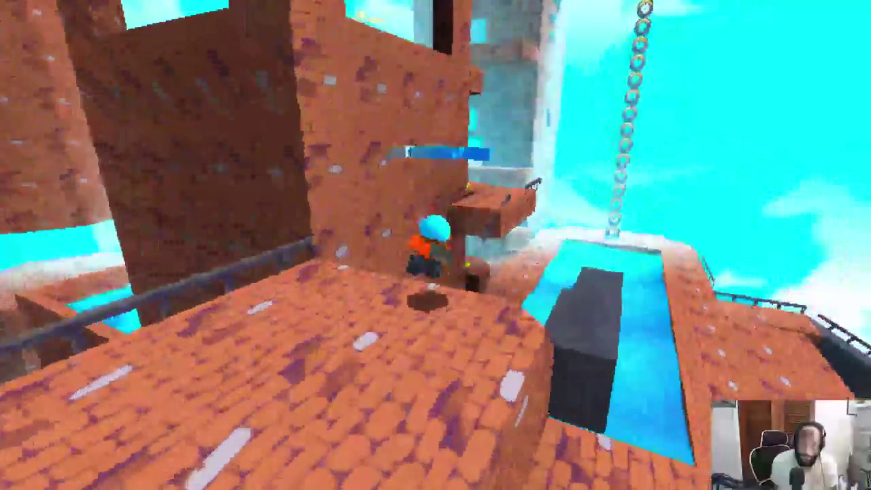
pyautogui.press('space')
pyautogui.press('w')
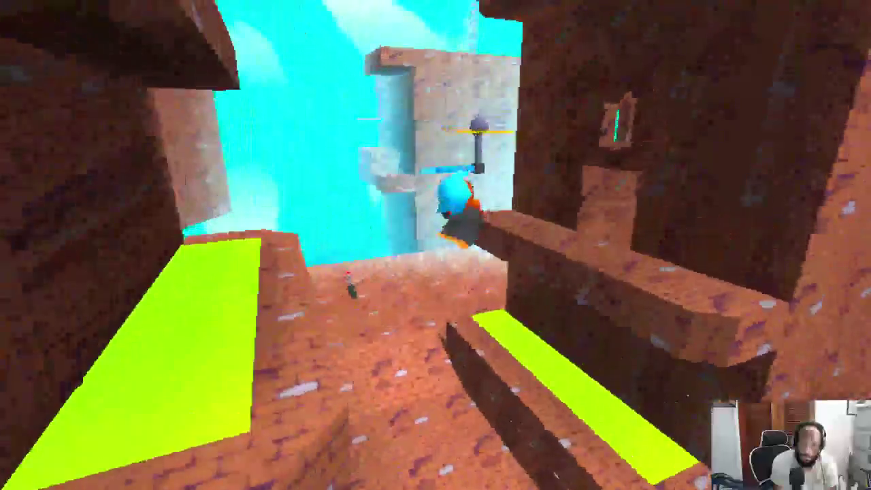
pyautogui.press('w')
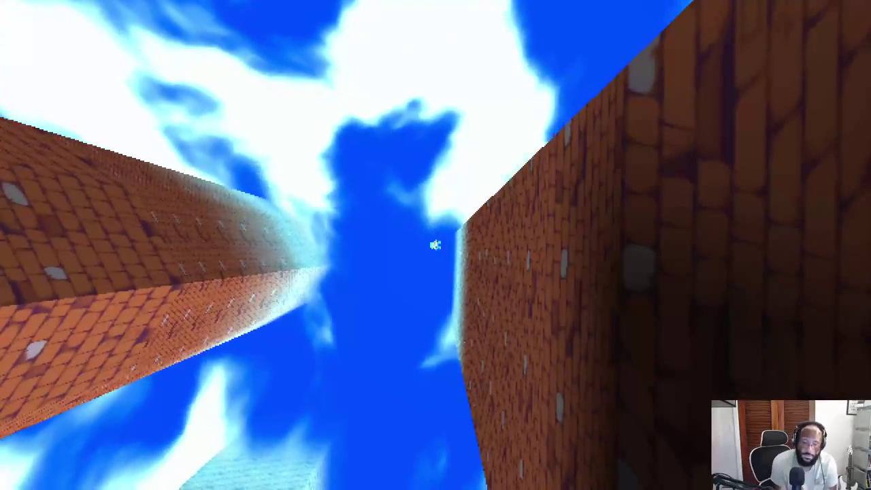
pyautogui.press('w')
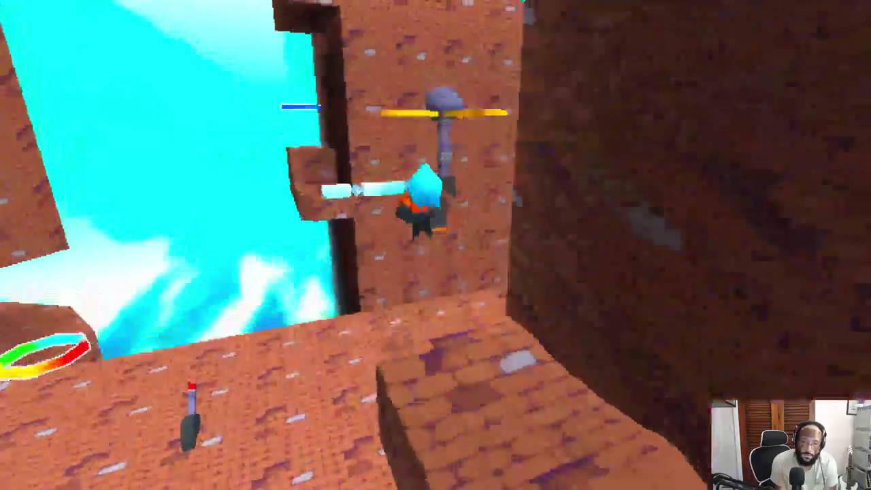
pyautogui.press('w')
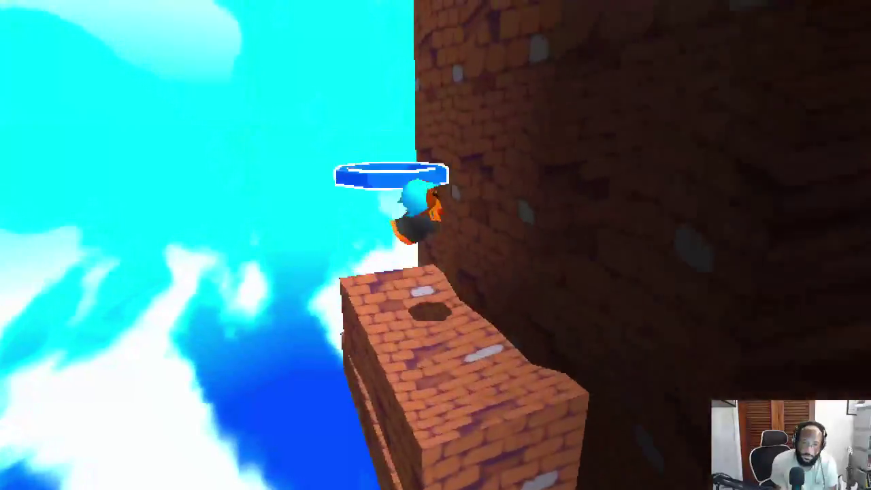
pyautogui.press('w')
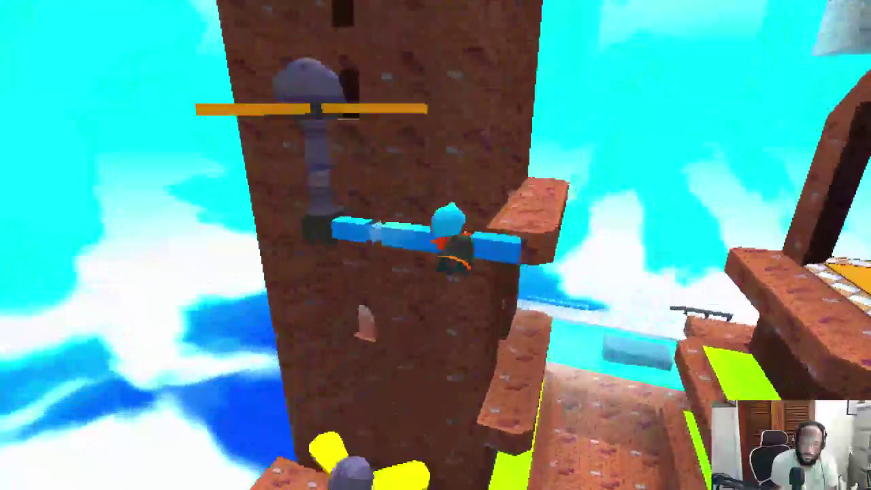
# - Cross the yellow platform and the water, then jump the dark blocks
pyautogui.press('w')
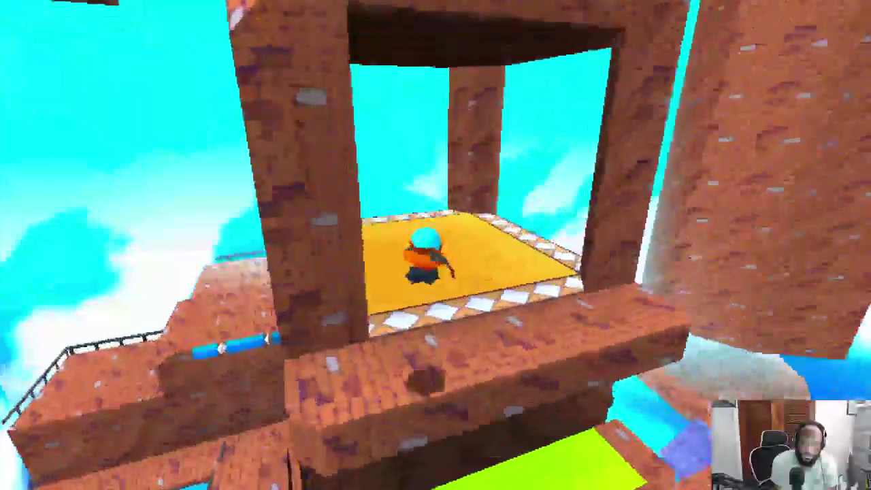
pyautogui.press('w')
pyautogui.press('w')
pyautogui.press('w')
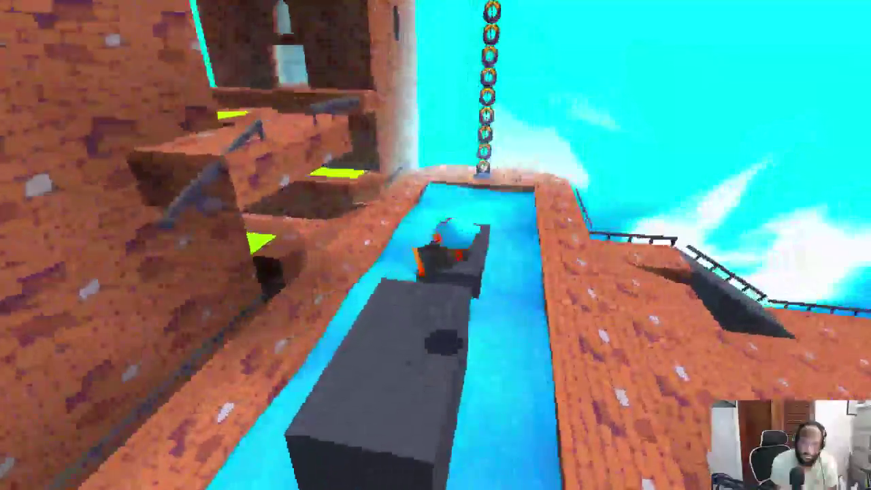
pyautogui.press('w')
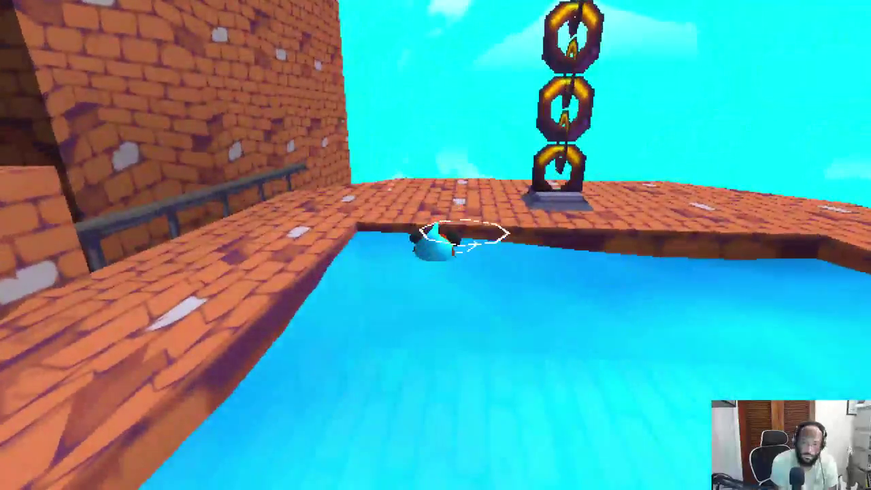
pyautogui.press('w')
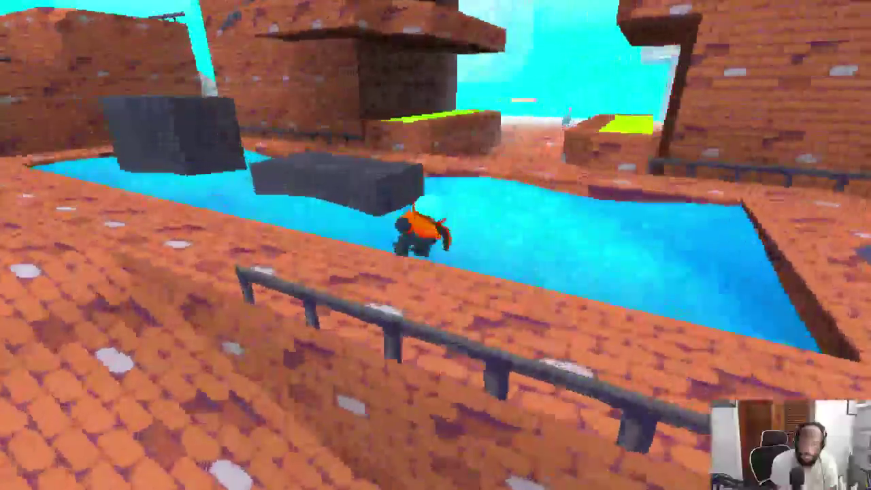
pyautogui.press('w')
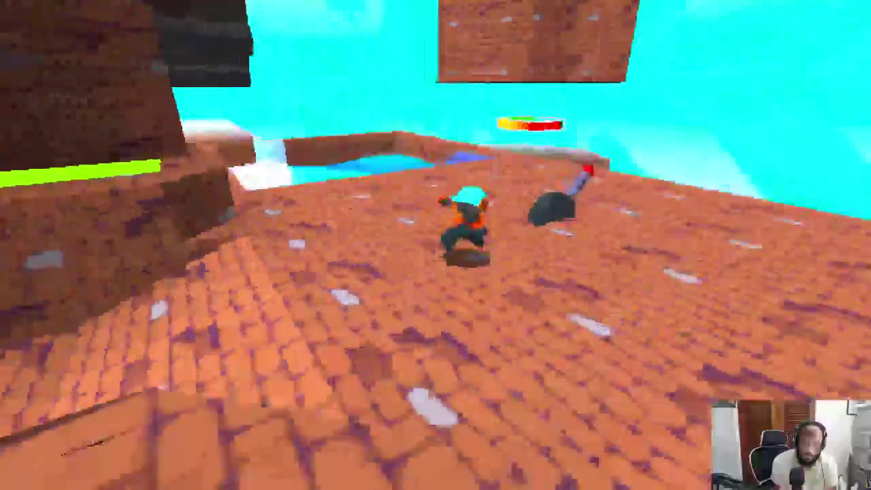
pyautogui.press('w')
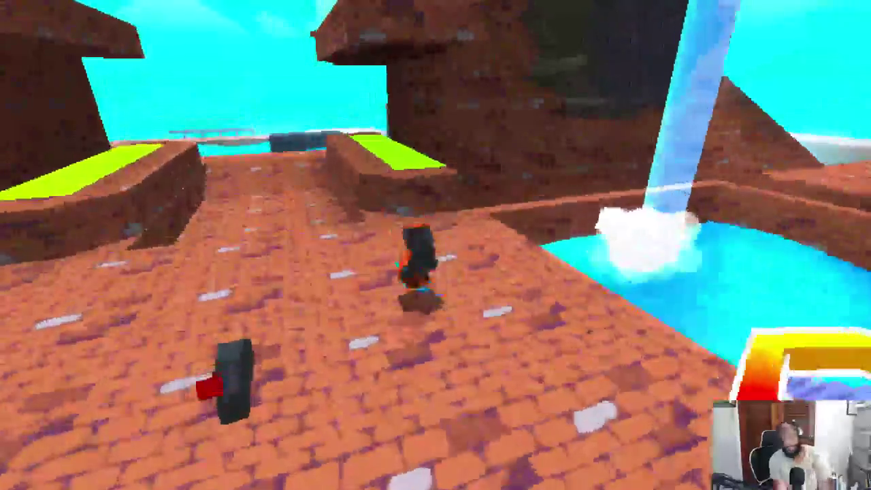
pyautogui.press('space')
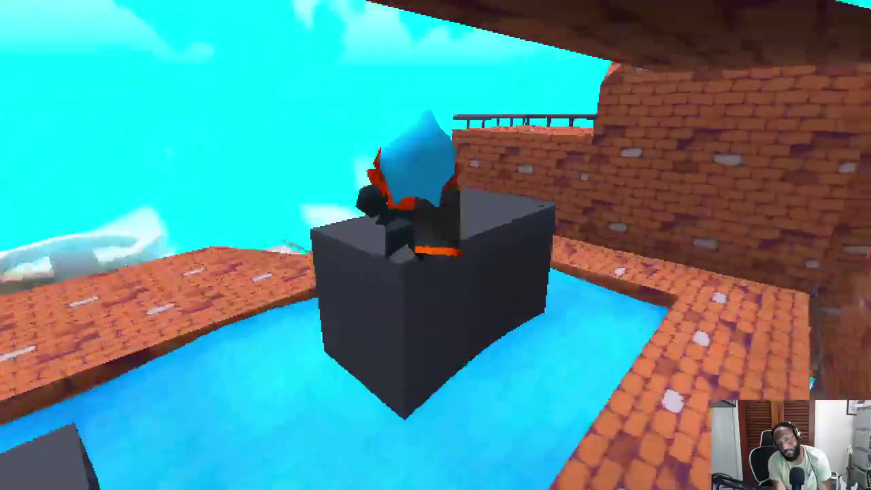
# - Leap onto the wall, bounce off the blue ring and run past the blue bars
pyautogui.press('w')
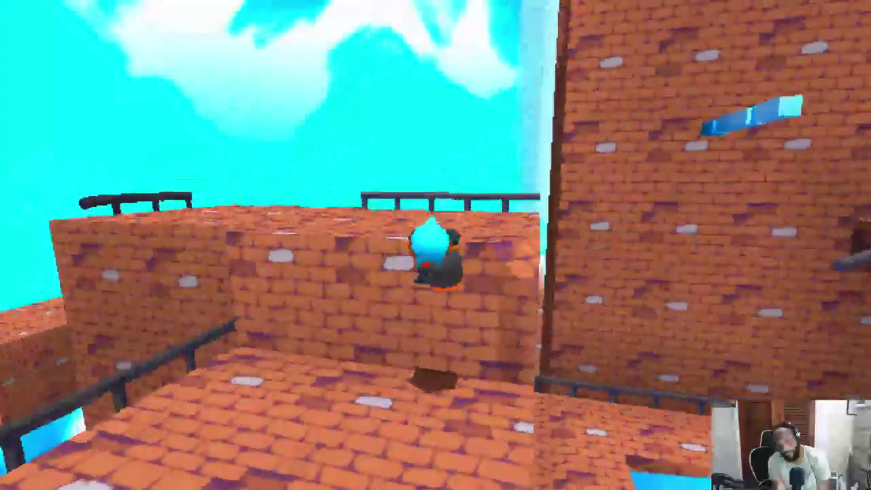
pyautogui.press('space')
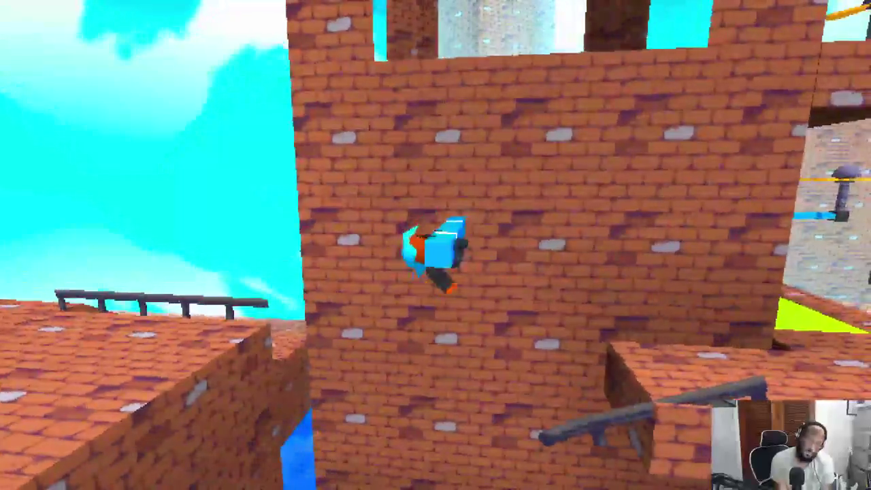
pyautogui.press('w')
pyautogui.press('space')
pyautogui.press('w')
pyautogui.press('w')
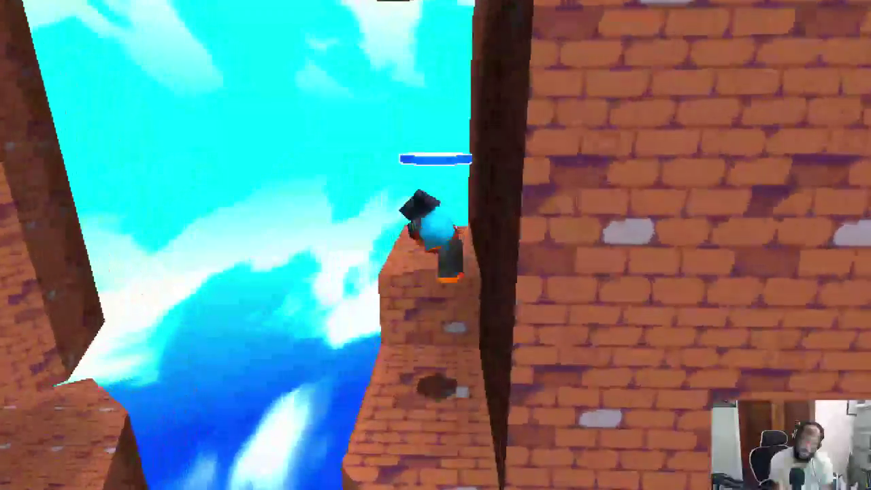
pyautogui.press('space')
pyautogui.press('space')
pyautogui.press('w')
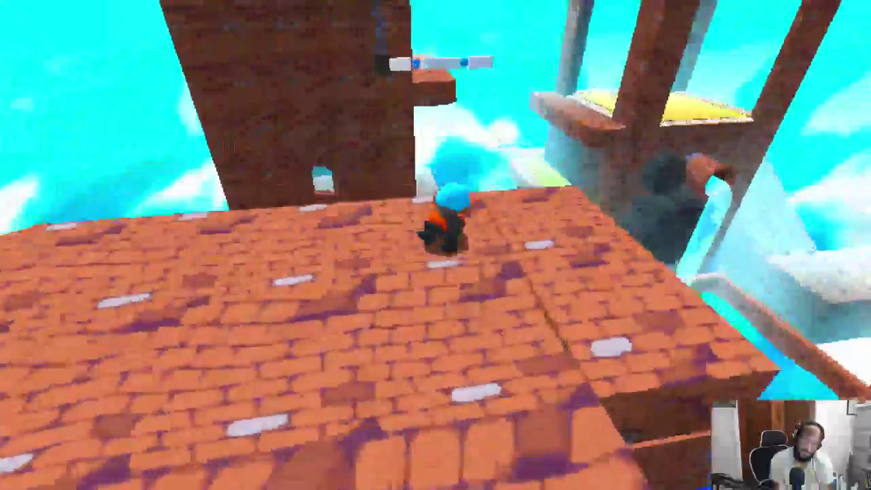
pyautogui.press('w')
pyautogui.press('w')
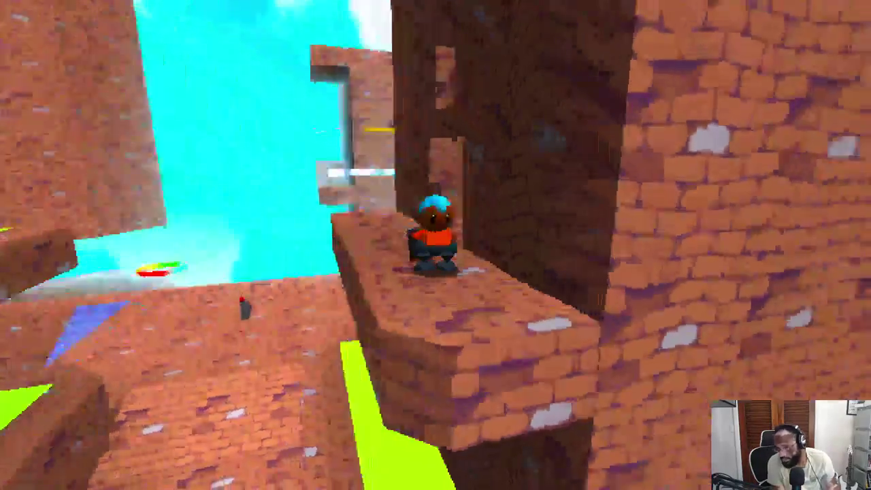
# - Swim down the water channel past the grey block and climb out onto the walkway
pyautogui.press('w')
pyautogui.press('w')
pyautogui.press('w')
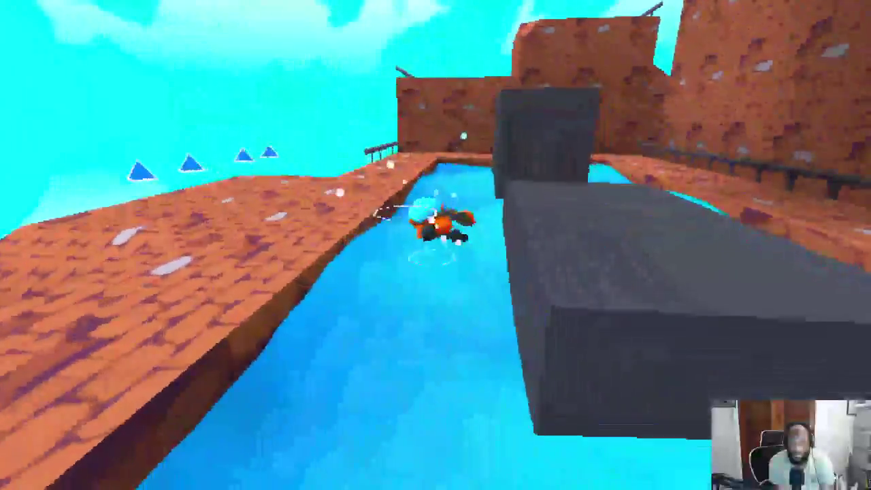
pyautogui.press('w')
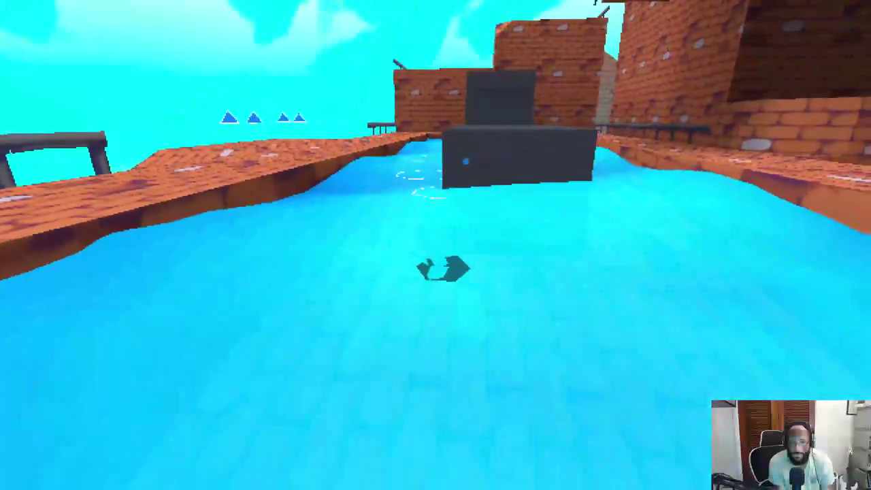
pyautogui.press('w')
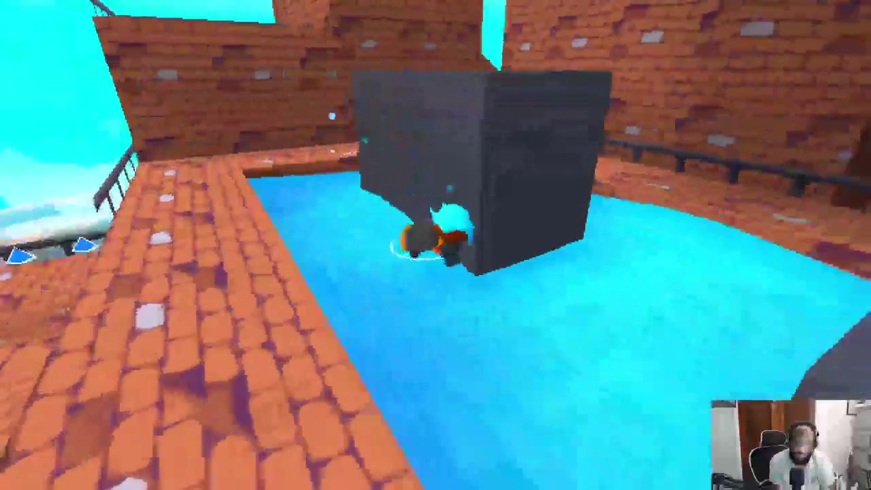
pyautogui.press('w')
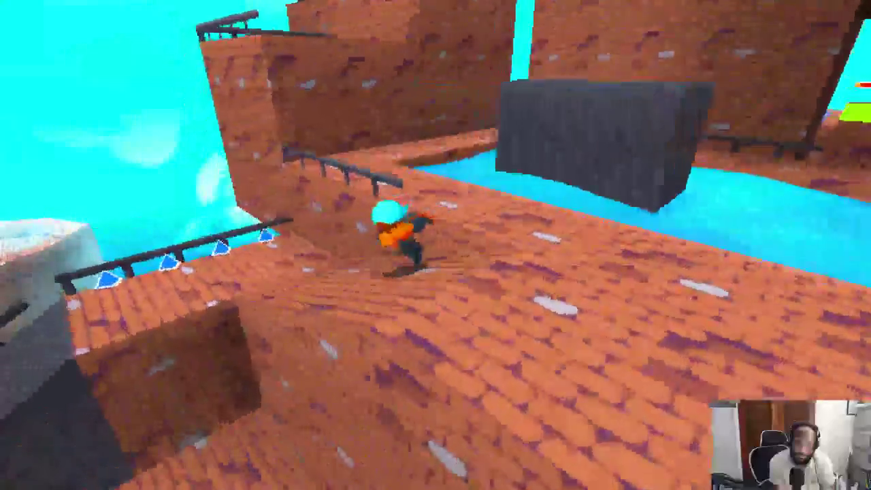
pyautogui.press('w')
# - Run across the rooftops, climb the grey ramp and head toward the hammer
pyautogui.press('w')
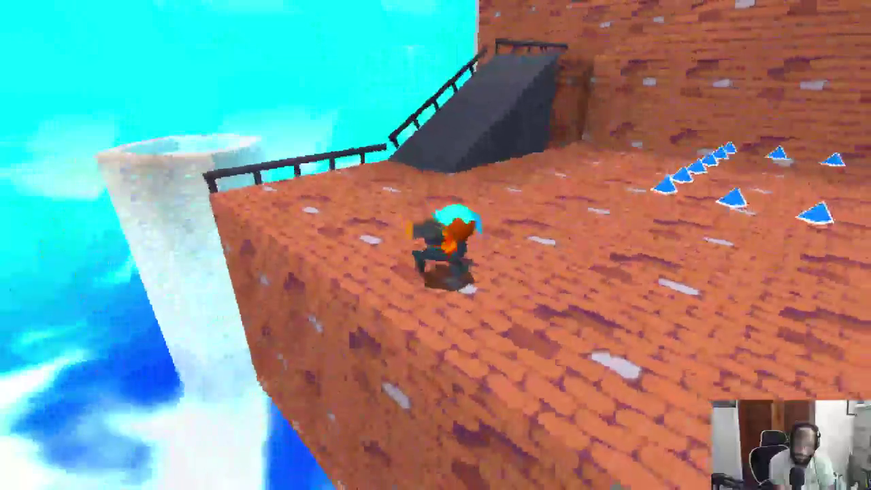
pyautogui.press('w')
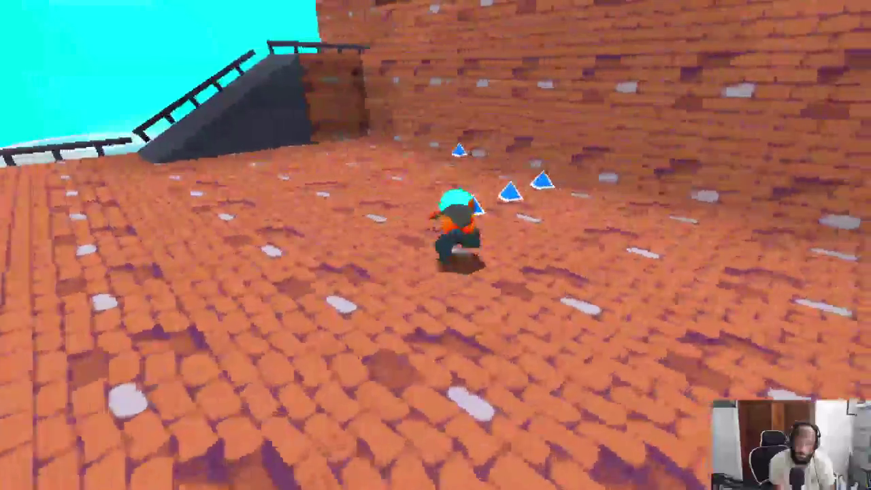
pyautogui.press('w')
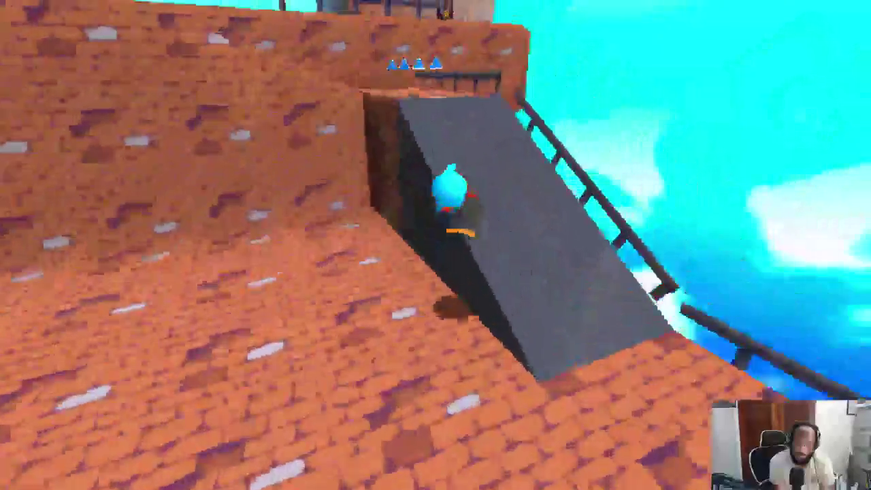
pyautogui.press('w')
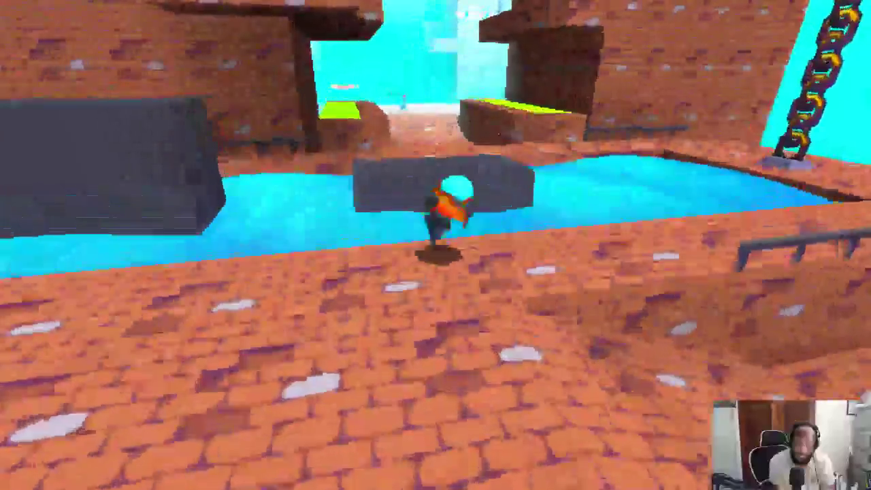
pyautogui.press('w')
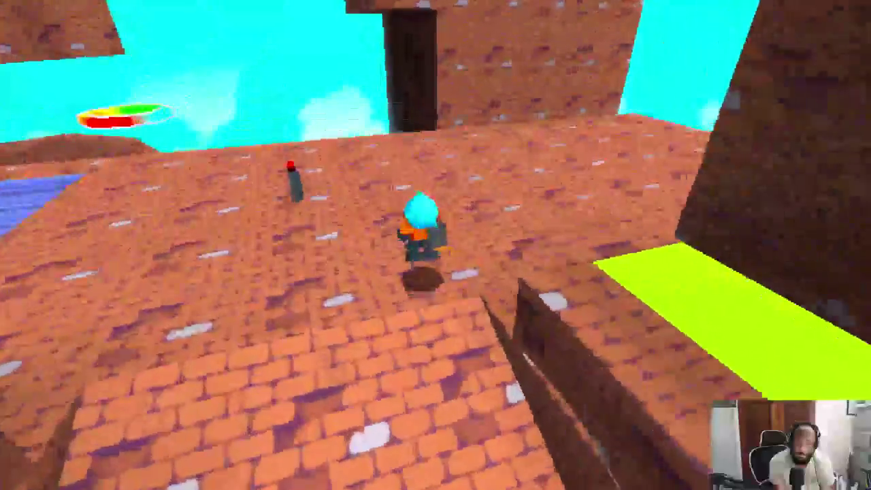
pyautogui.press('w')
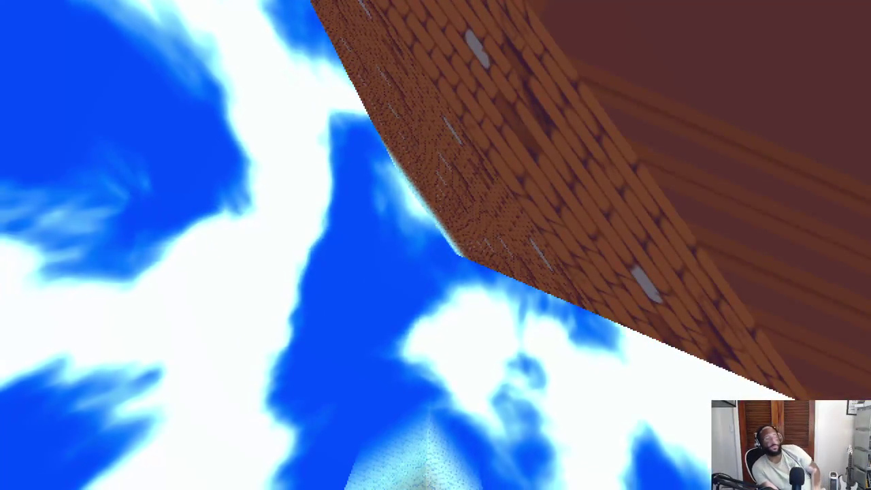
pyautogui.press('w')
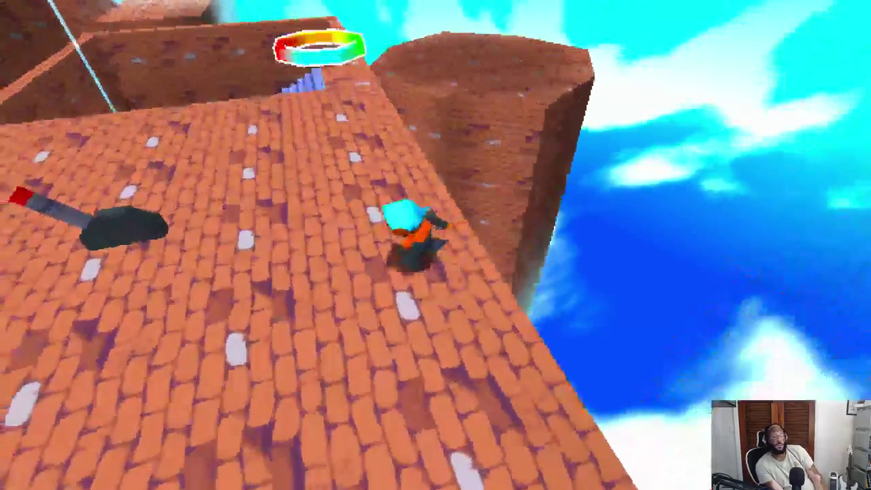